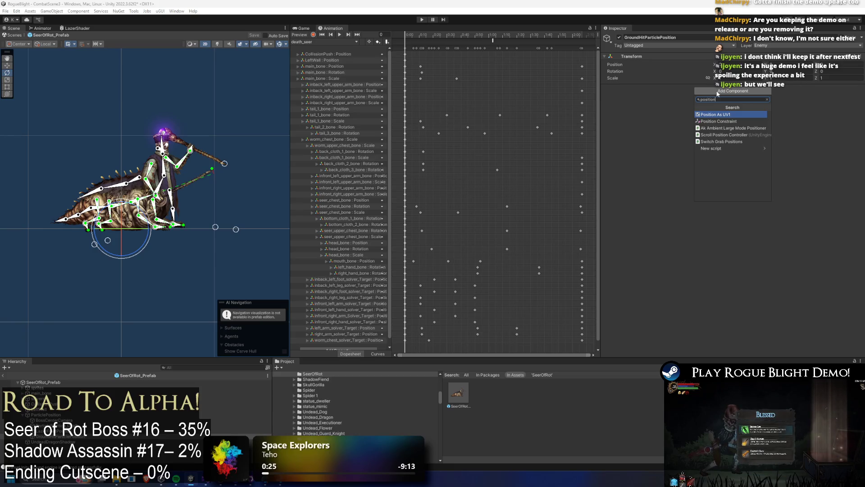
Clear the Add Component search, try 'override', and dismiss it without adding a component
key(ctrl+BackSpace)
text(override)
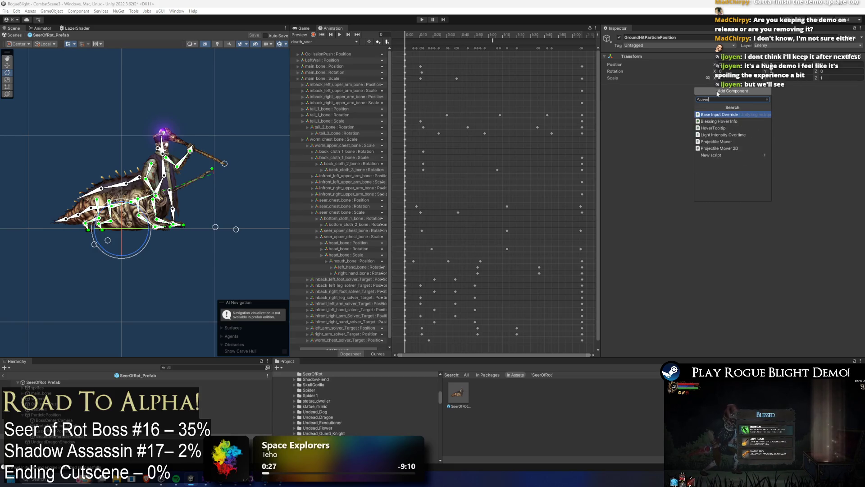
key(Escape)
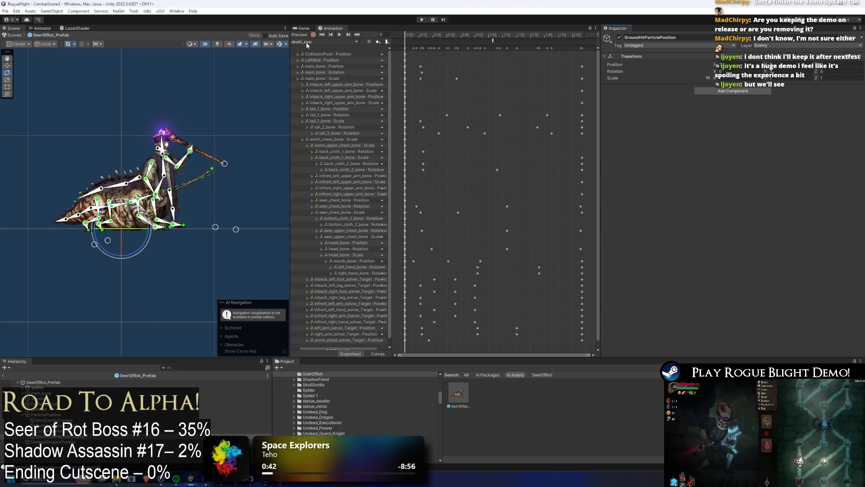
click(334, 41)
Delete the UndeadDragonShadow track from the AR_switch_sides_seer clip
click(369, 52)
click(335, 67)
key(Delete)
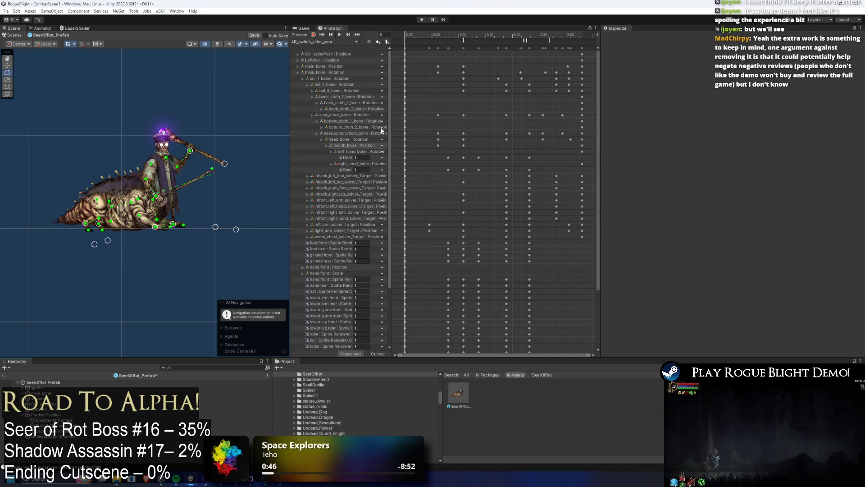
In the idle_seer clip, select the UndeadDragonShadow sprite track and undo the last change
click(310, 42)
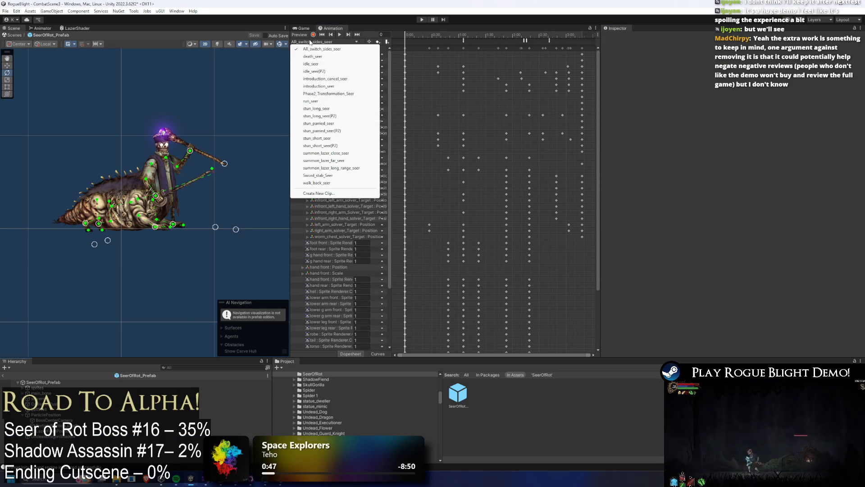
click(320, 71)
click(320, 68)
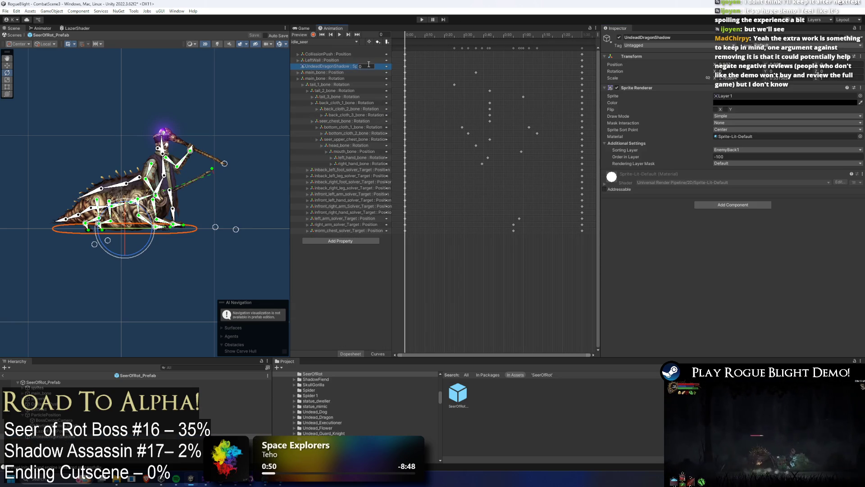
click(165, 365)
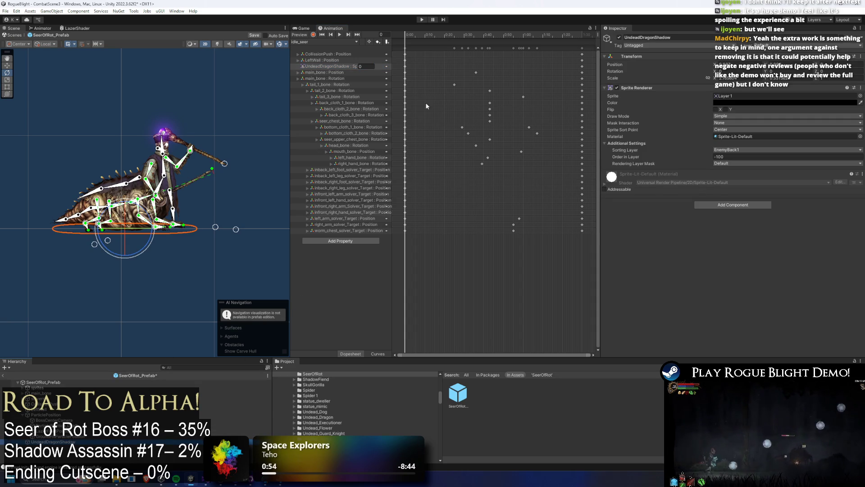
key(ctrl+z)
key(ctrl+z)
Back in AR_switch_sides_seer, delete its UndeadDragonShadow track again
click(325, 42)
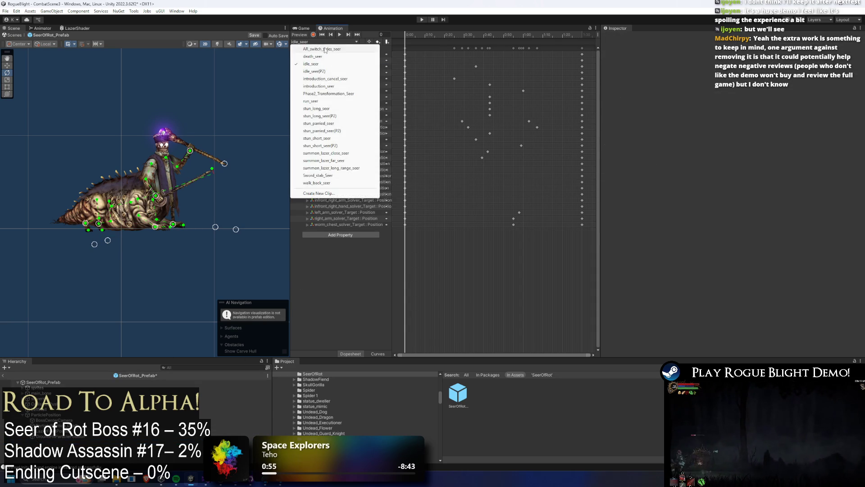
click(329, 57)
click(379, 66)
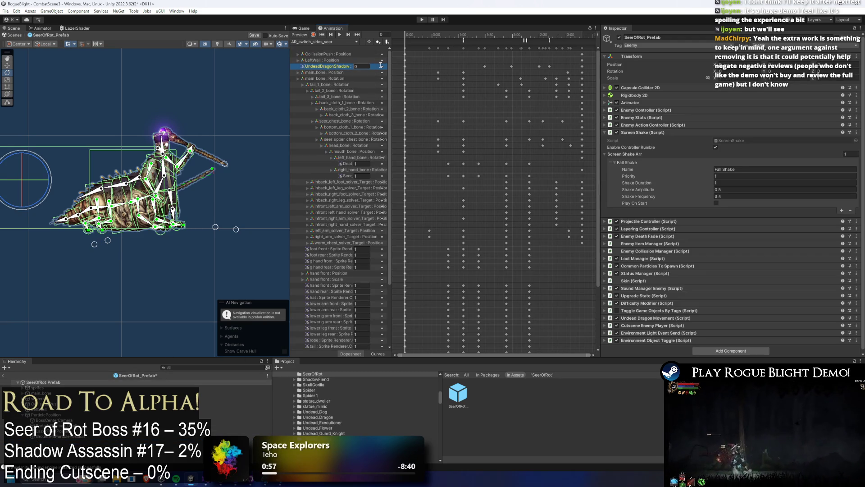
key(Delete)
click(356, 42)
Scrub AR_switch_sides_seer to frame 138 and box-select the sprite, Deat and Seer keys there
drag(407, 37, 556, 39)
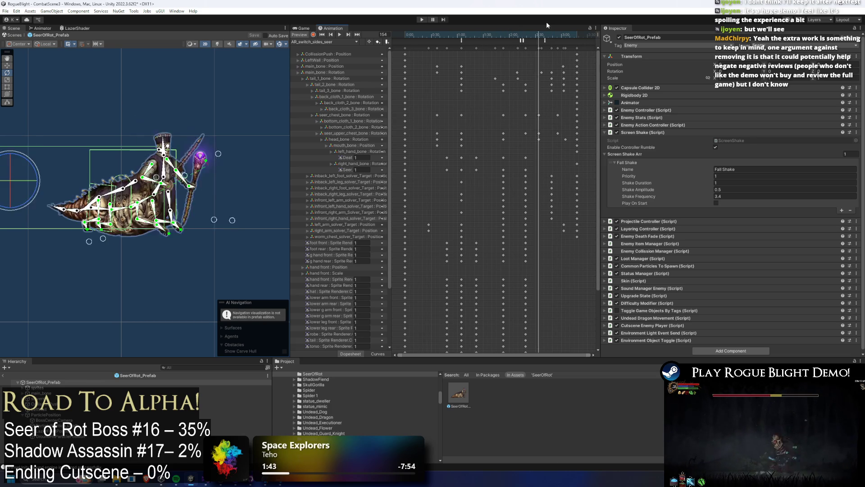
drag(546, 21, 525, 31)
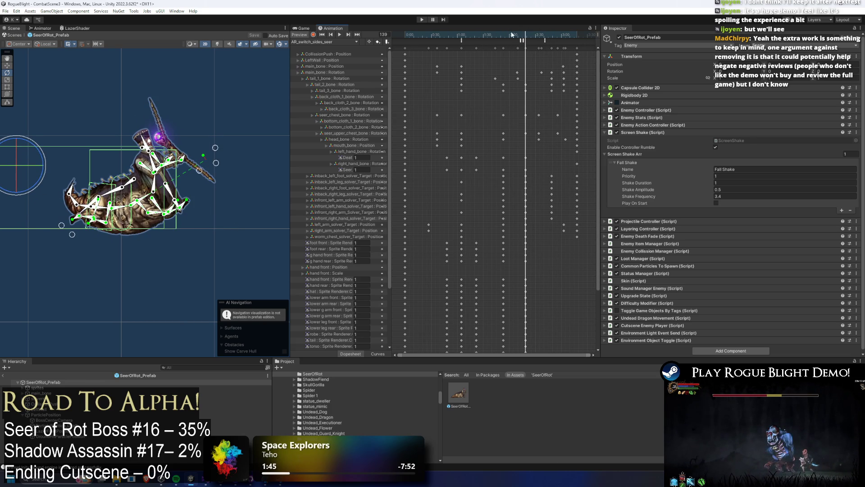
click(524, 34)
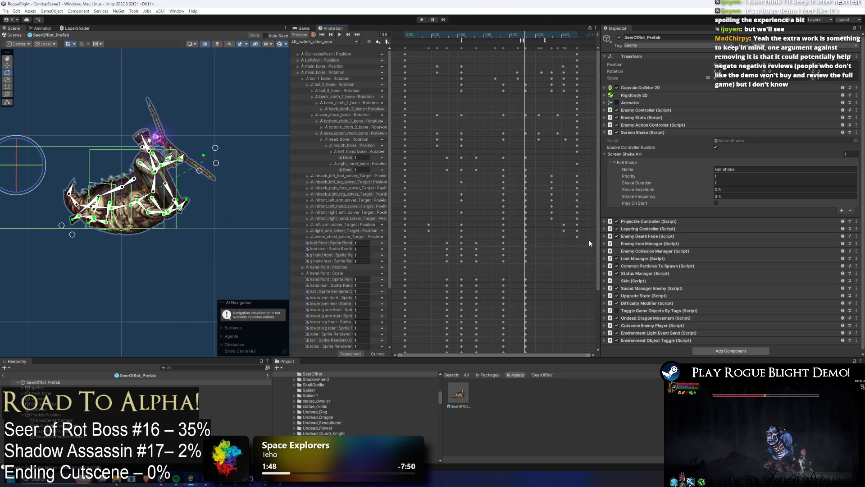
scroll(595, 244, down, 3)
drag(534, 338, 524, 164)
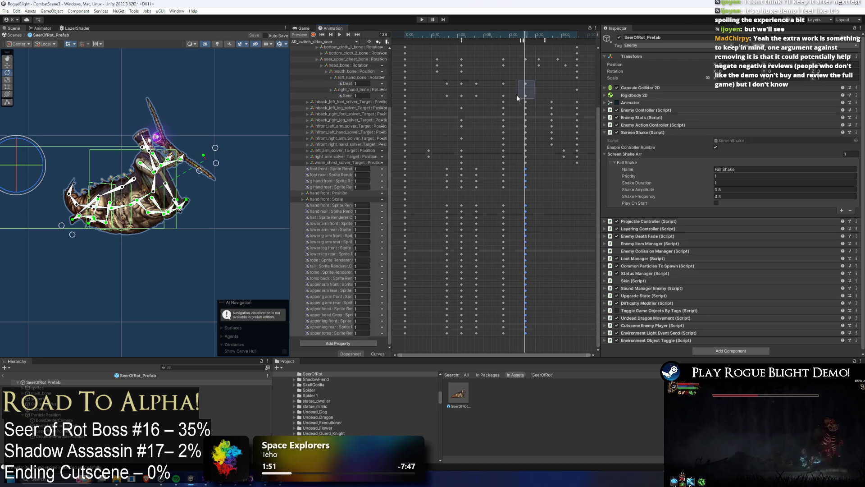
drag(517, 96, 517, 96)
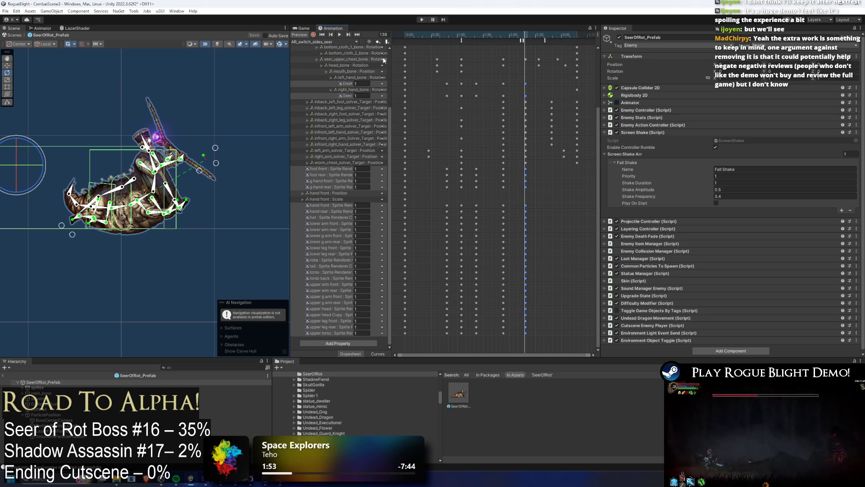
Preview the stun_long_seer clip through to its last frame
click(315, 41)
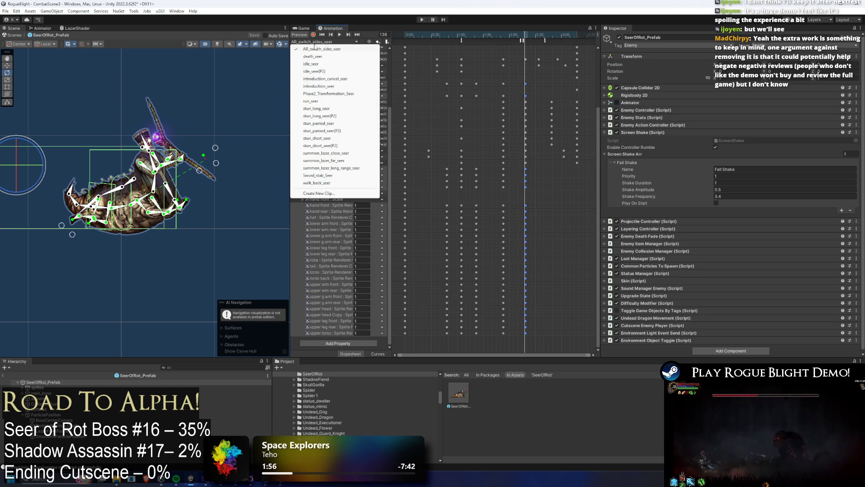
click(329, 110)
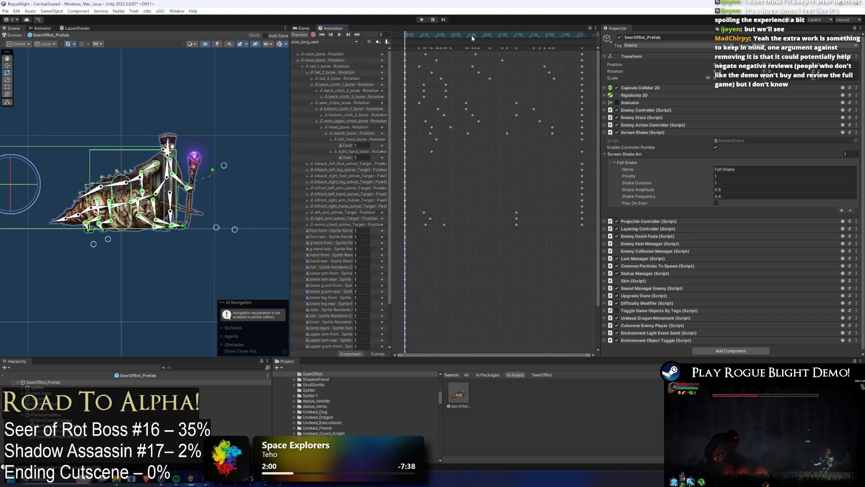
drag(471, 34, 583, 42)
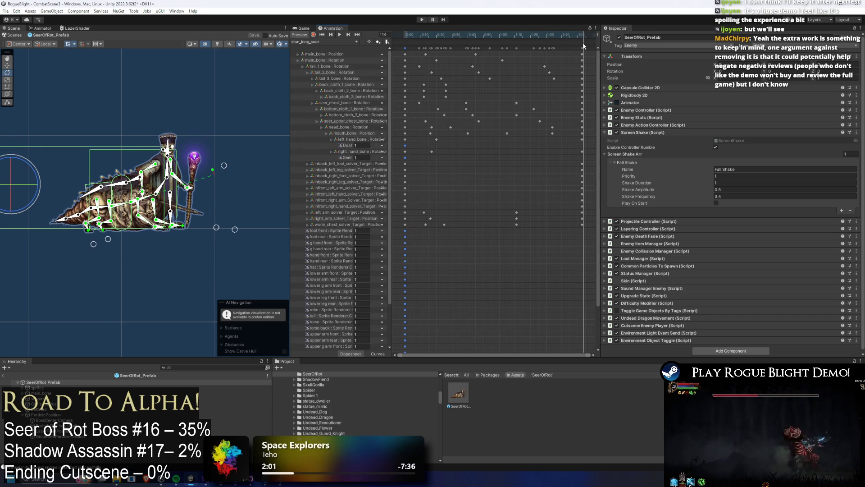
Preview stun_long_seer(P2) up to frame 109 and save the project
click(313, 42)
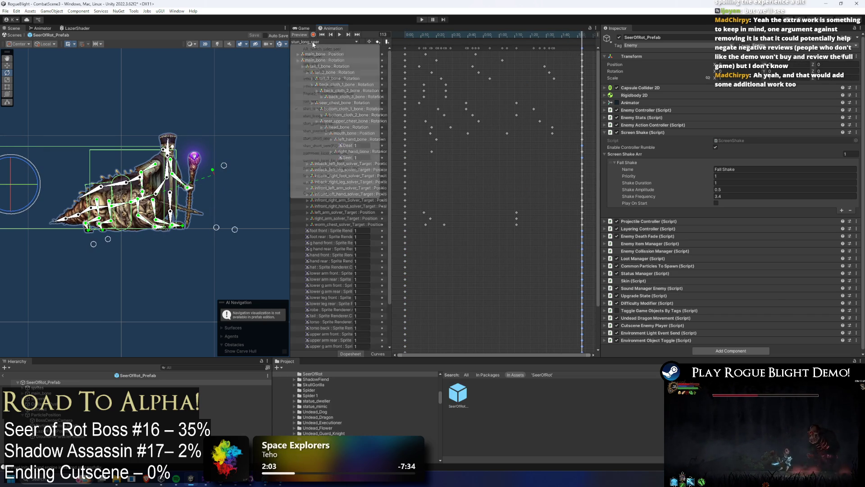
click(316, 116)
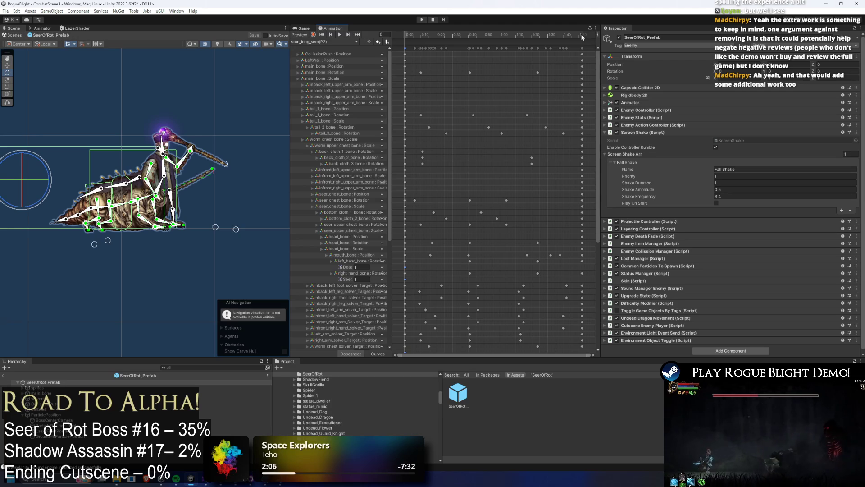
mouse_move(581, 37)
mouse_down()
mouse_move(542, 34)
mouse_move(583, 37)
mouse_up()
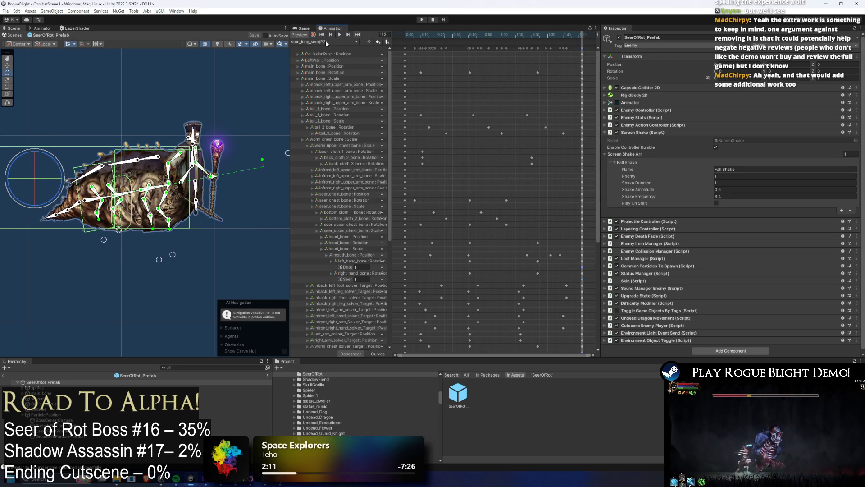
key(ctrl+s)
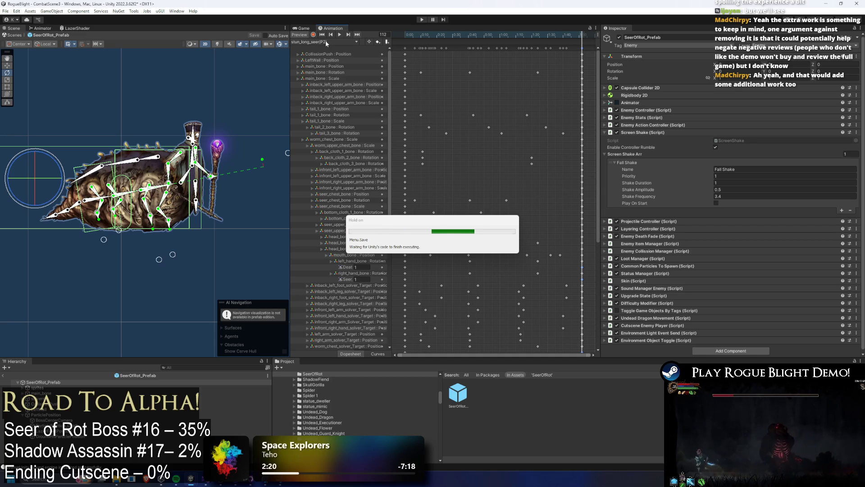
click(326, 41)
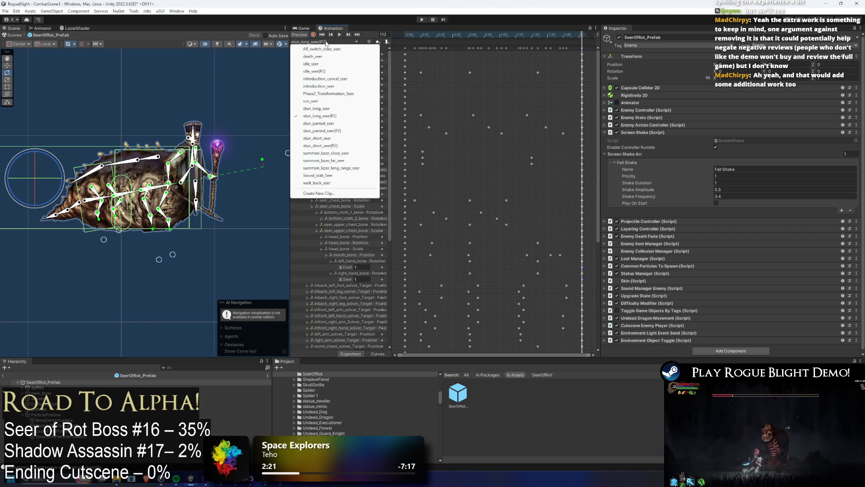
Check stun_parried_seer at its final frame 210 and save
click(319, 123)
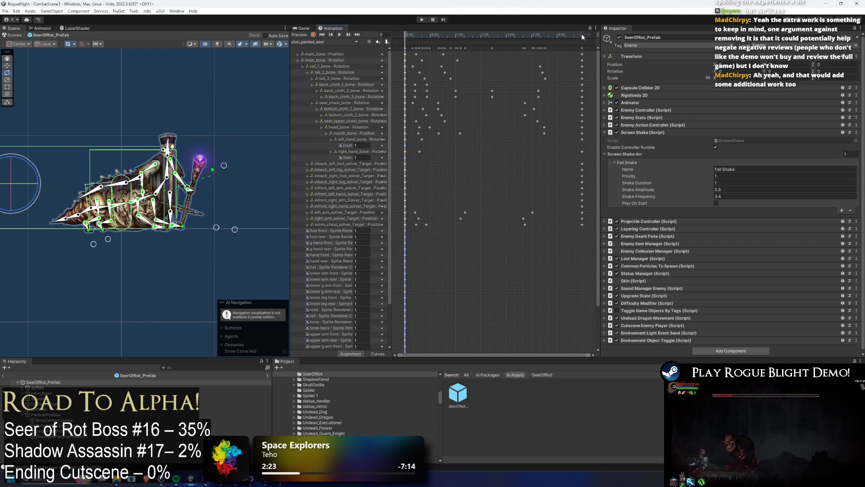
click(581, 34)
click(334, 39)
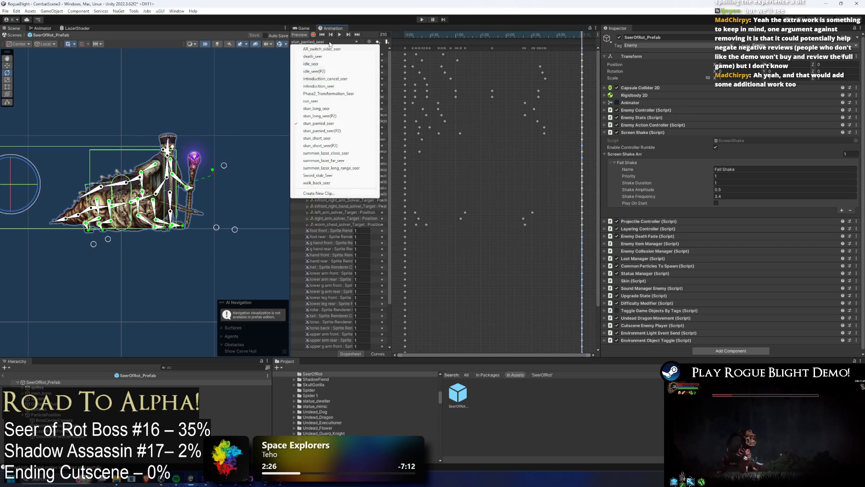
click(353, 126)
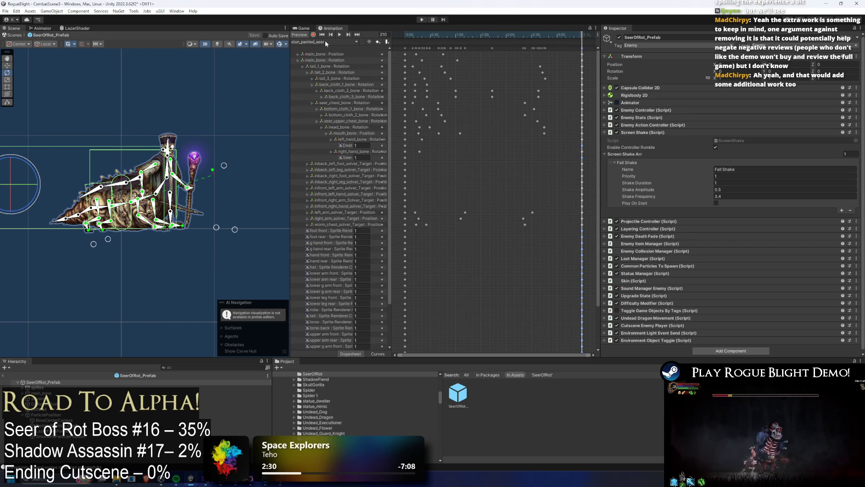
key(ctrl+s)
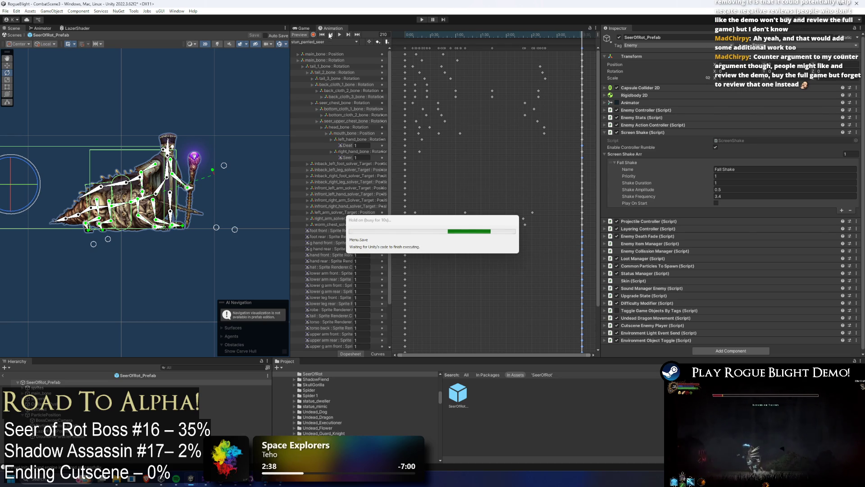
Check stun_parried_seer(P2) at its last frame, 210, and save again
click(324, 41)
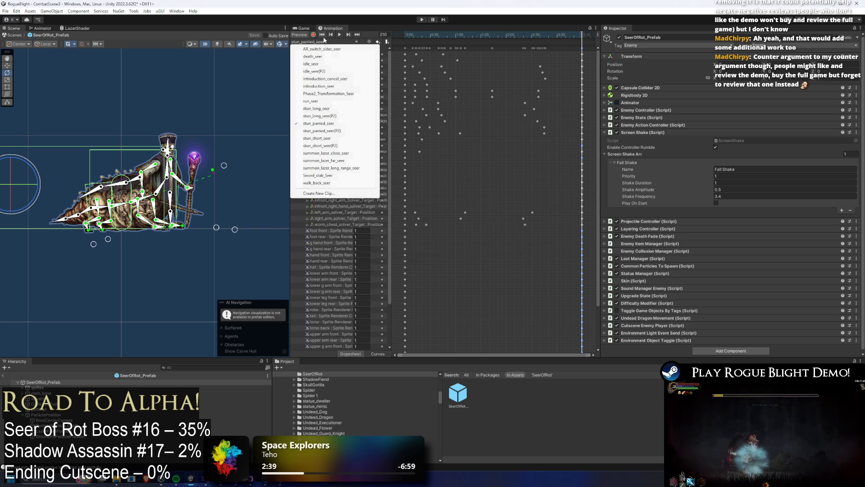
click(322, 130)
click(580, 35)
drag(581, 35, 582, 35)
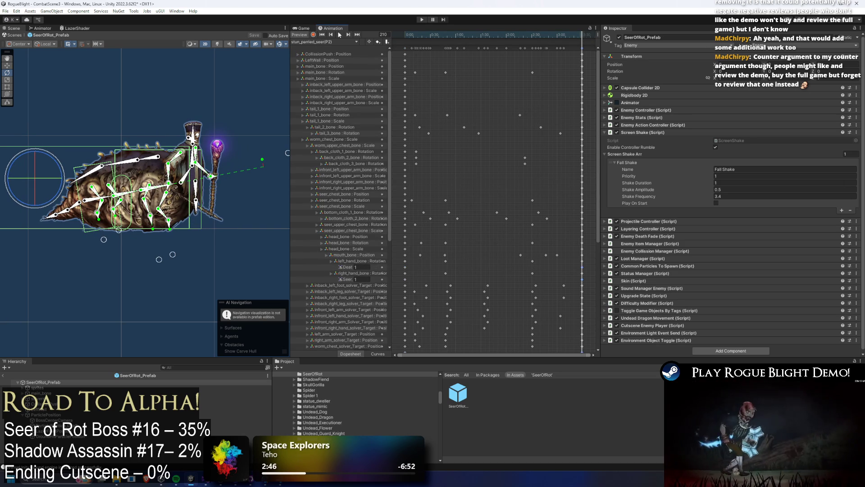
key(ctrl+s)
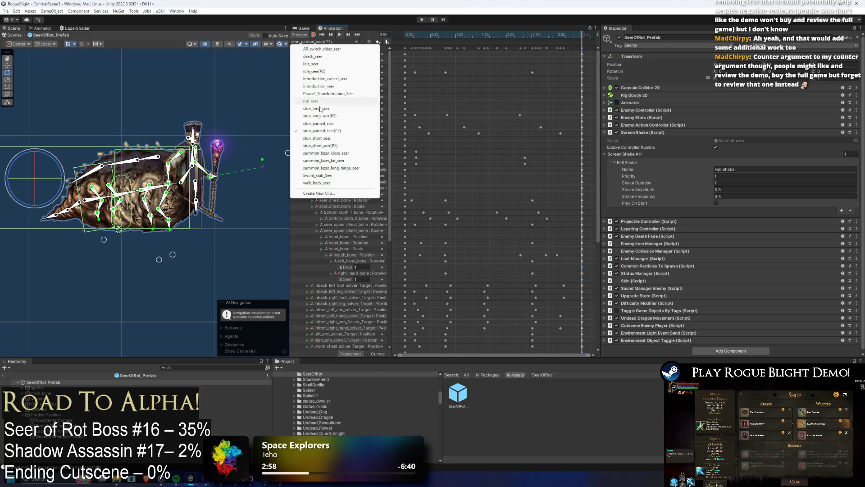
Preview the stun_short_seer clip at its end and save
click(325, 137)
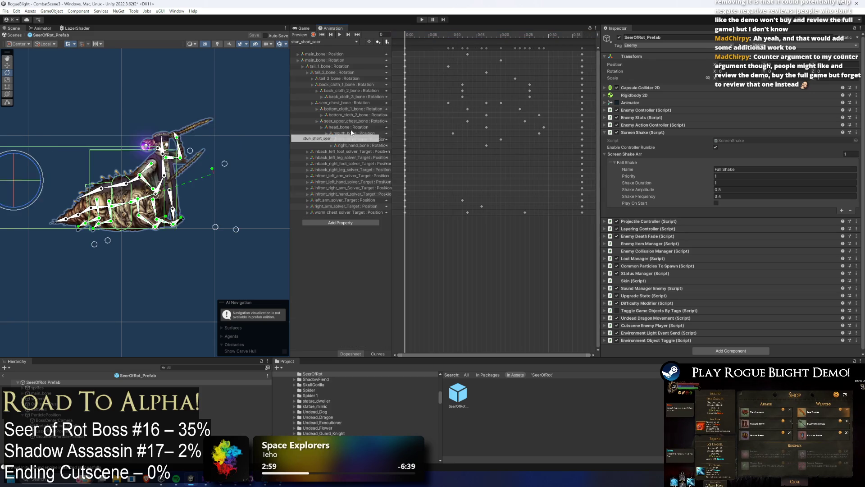
click(583, 34)
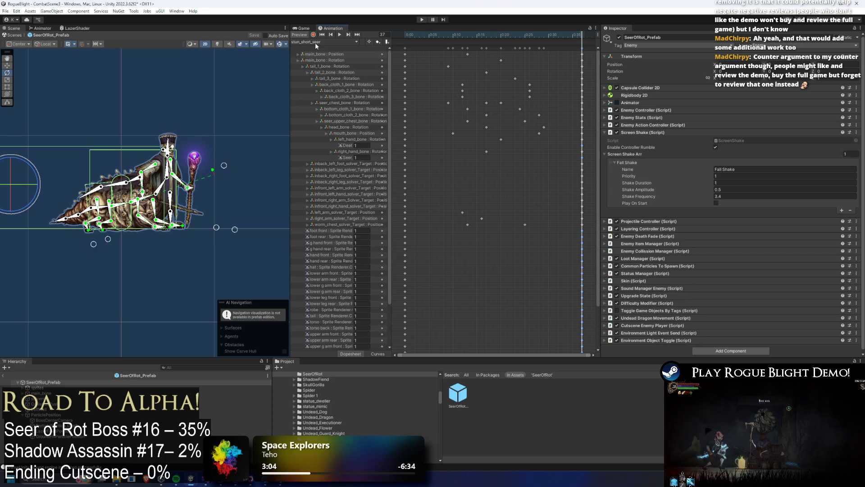
key(ctrl+s)
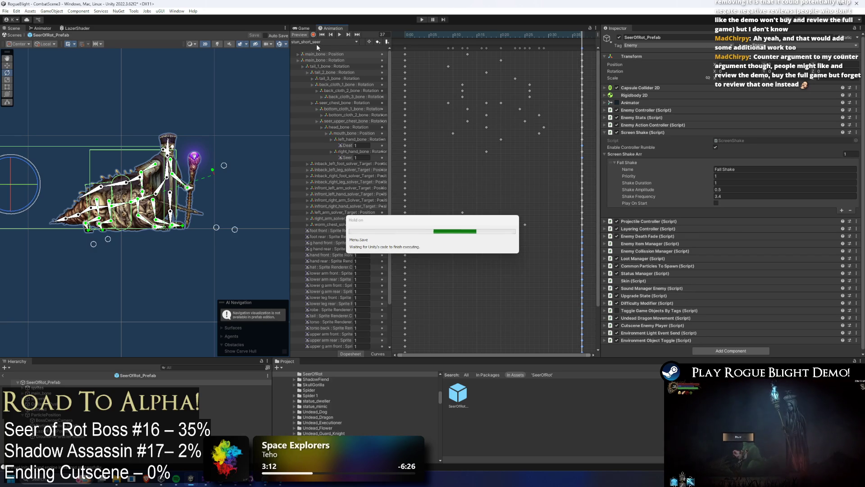
Preview stun_short_seer(P2) at frame 37 and save again
click(304, 44)
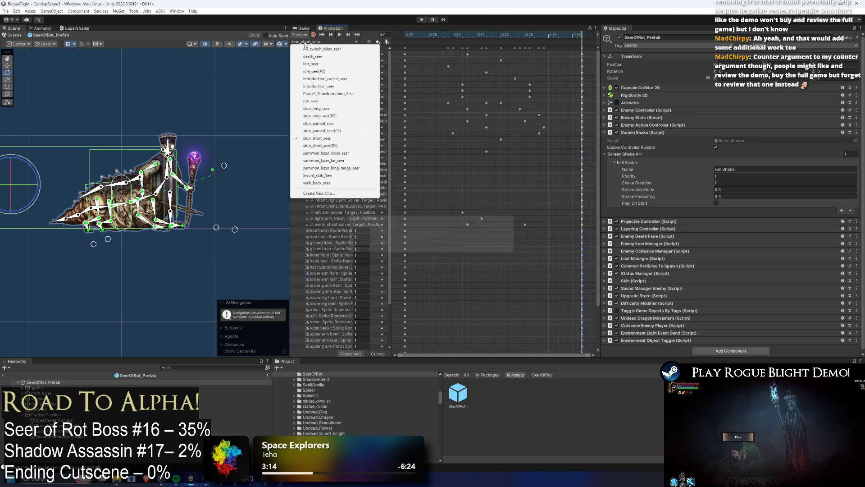
click(320, 145)
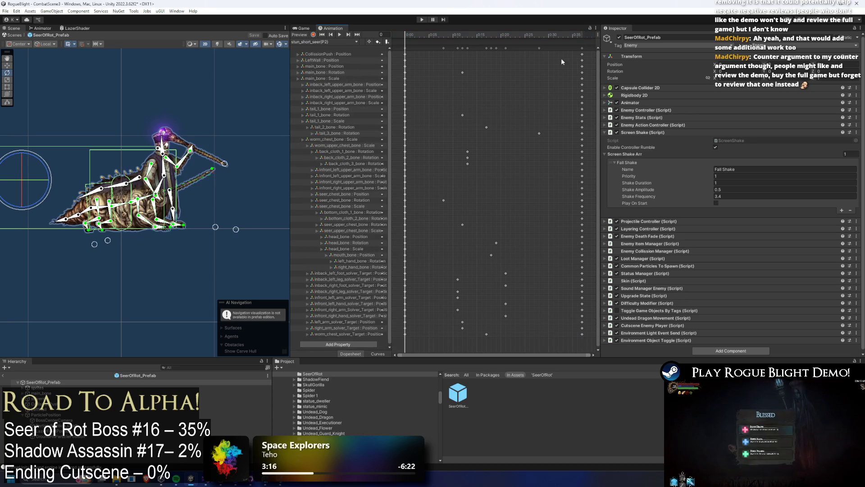
click(581, 36)
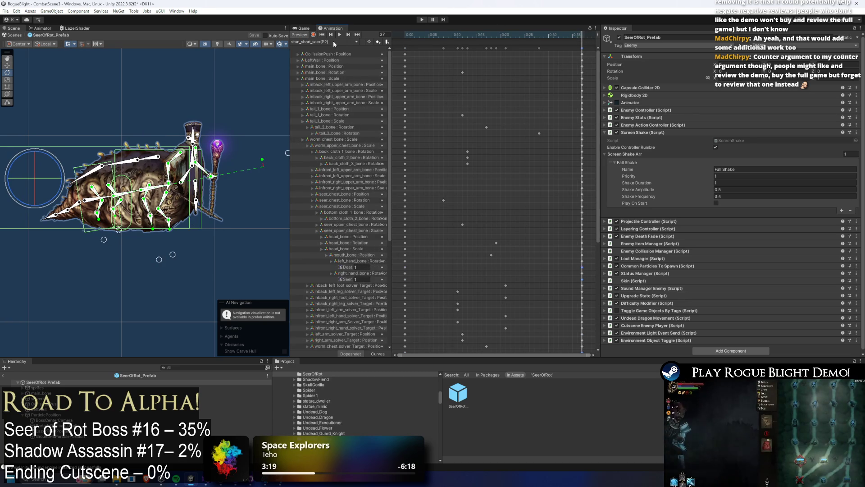
key(ctrl+s)
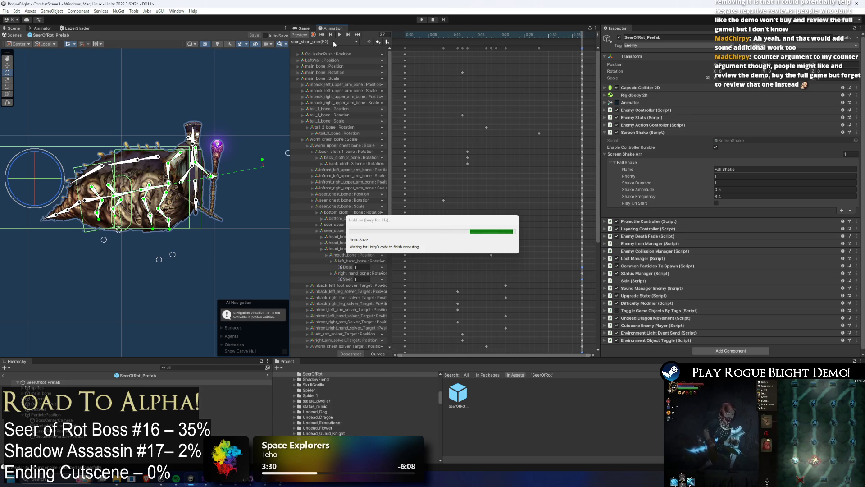
click(307, 41)
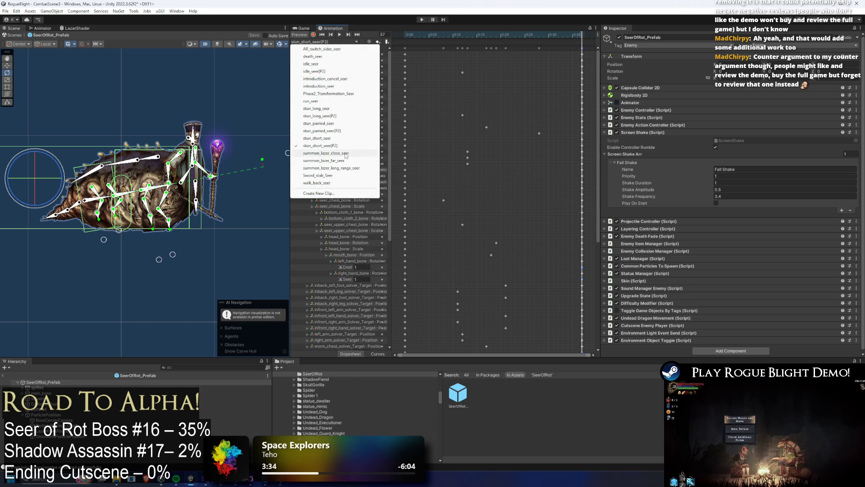
Preview death_seer's collapsed pose at frame 64, reset to frame 0, save, and enter Play Mode
click(336, 56)
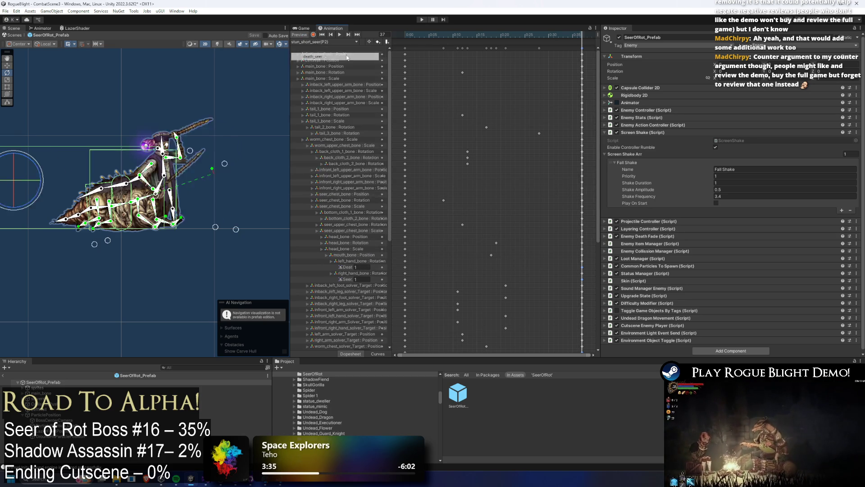
click(494, 35)
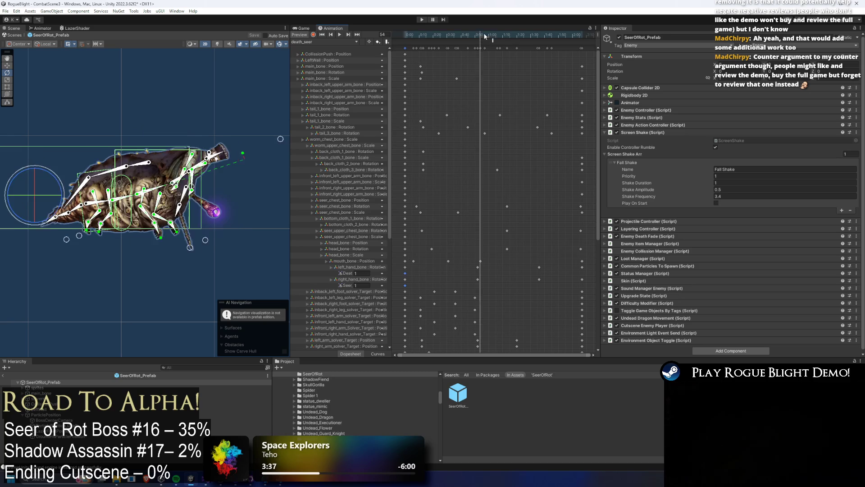
drag(495, 36, 405, 36)
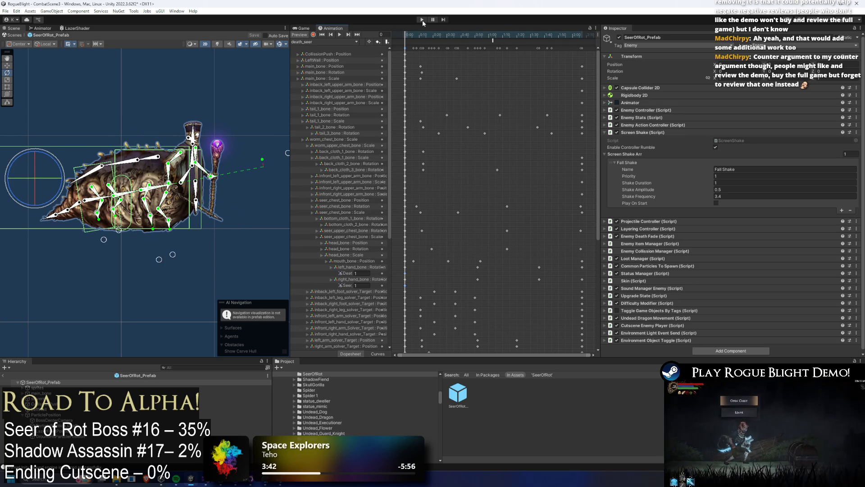
key(ctrl+s)
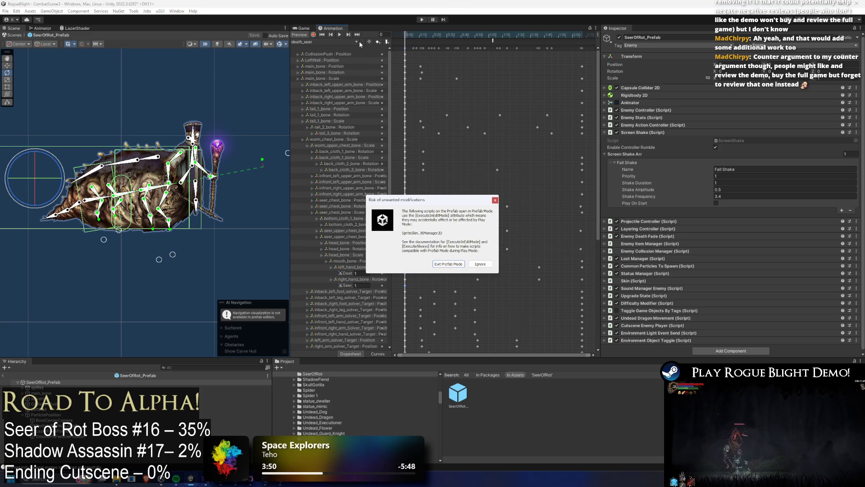
click(459, 264)
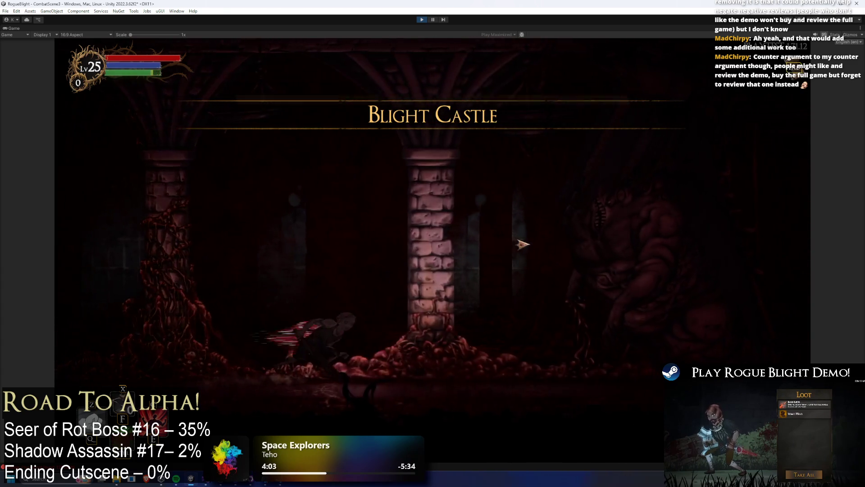
Fight the Seer of Rot, jumping and running around the hall and striking the boss
key(x)
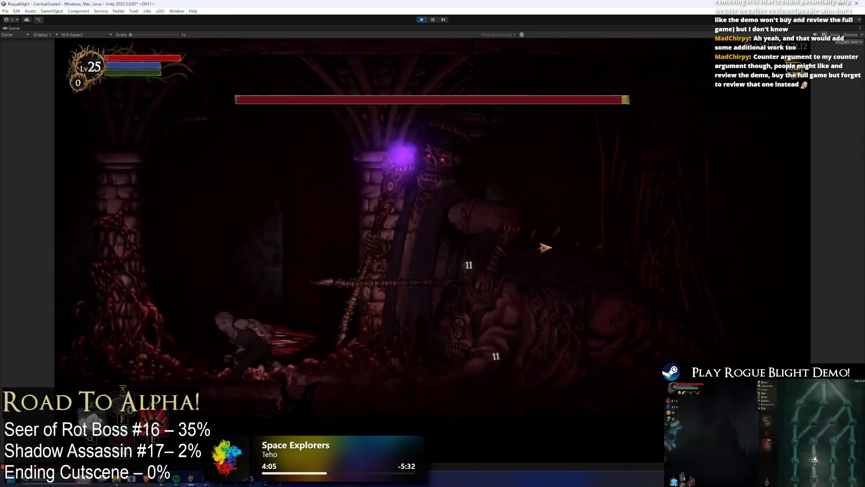
key(space)
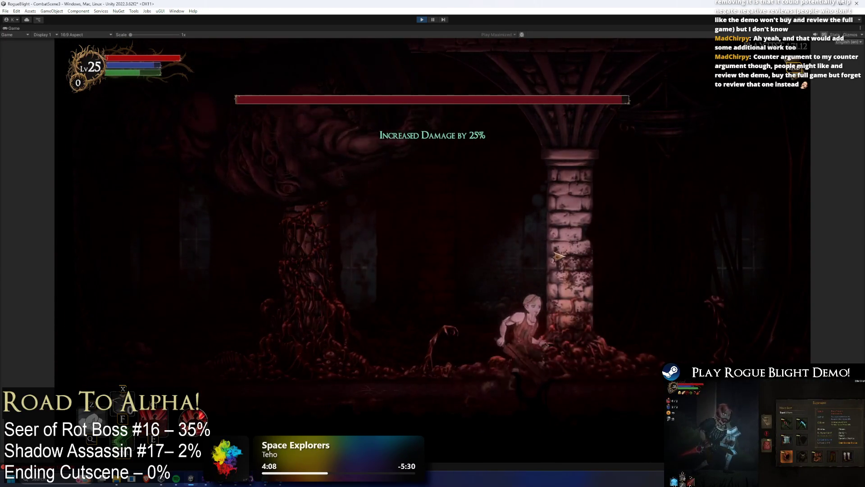
key(d)
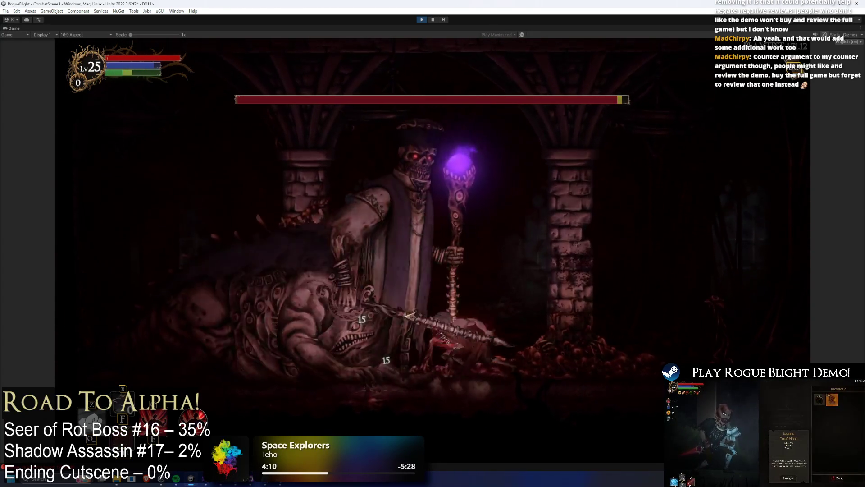
key(d)
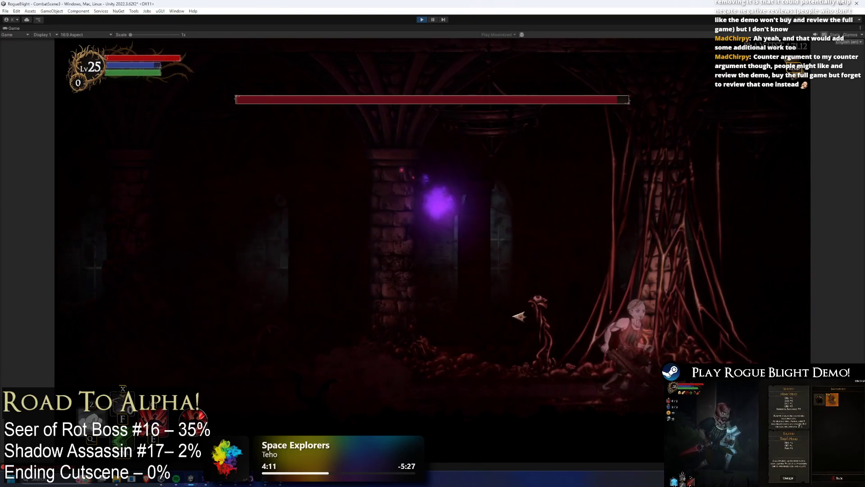
key(space)
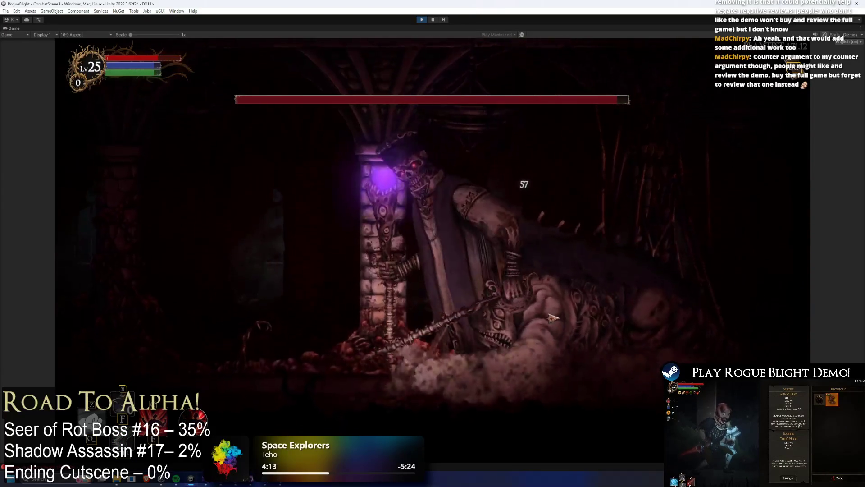
click(621, 374)
key(a)
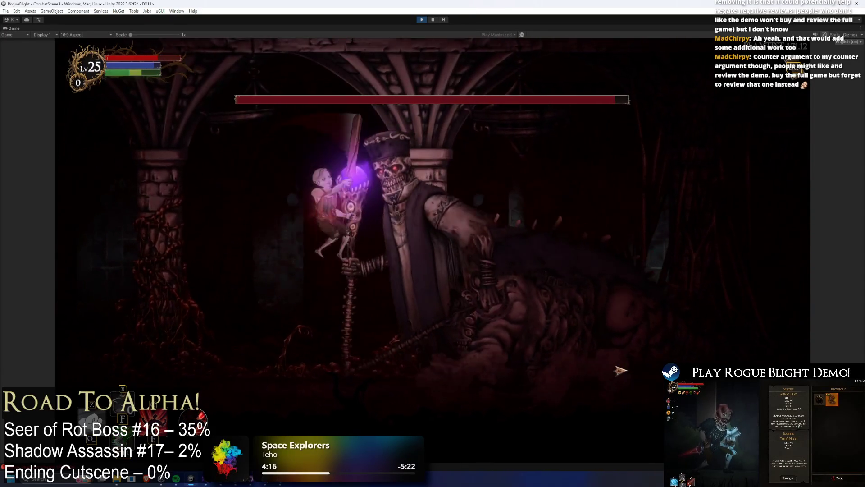
click(616, 367)
key(a)
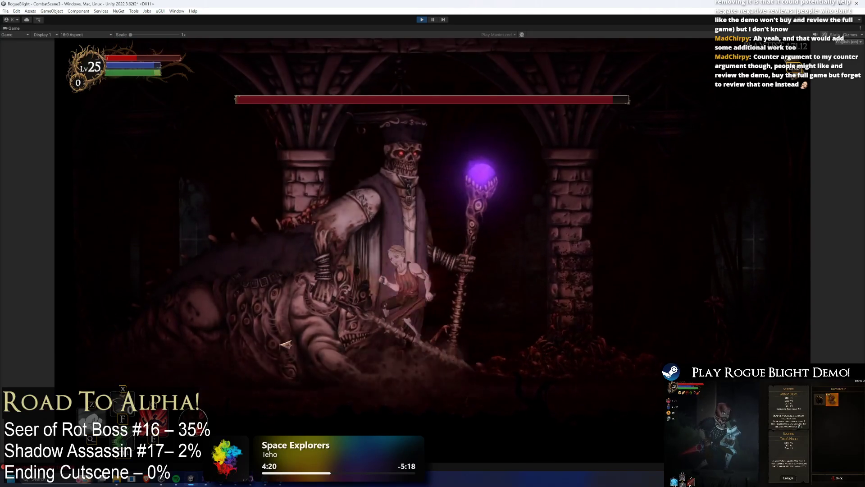
click(342, 339)
key(d)
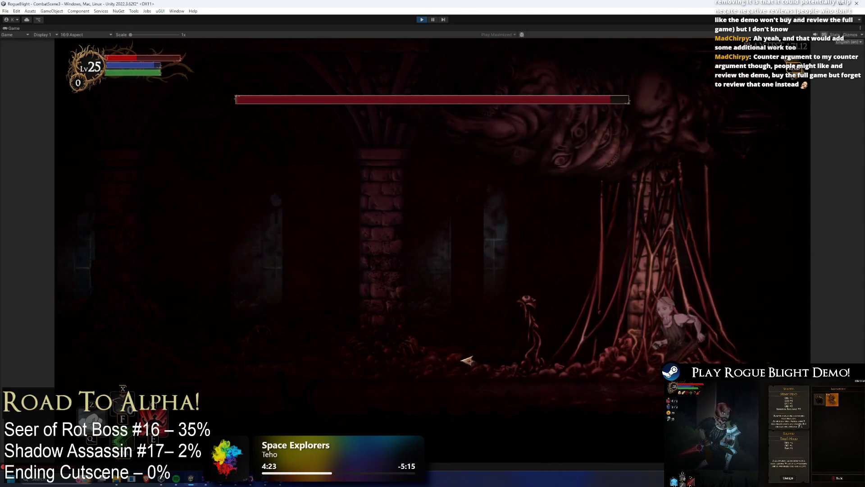
key(a)
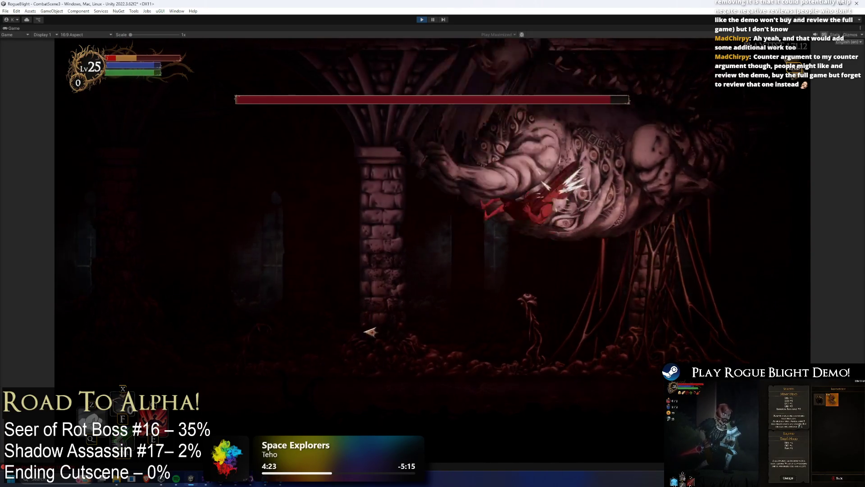
Restore health and mana with the F1 cheat, keep dodging, then stop Play Mode
key(a)
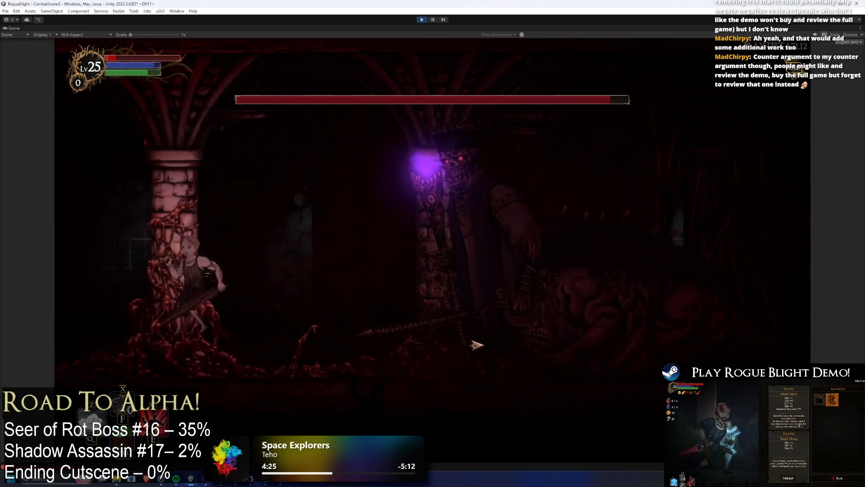
key(F1)
key(space)
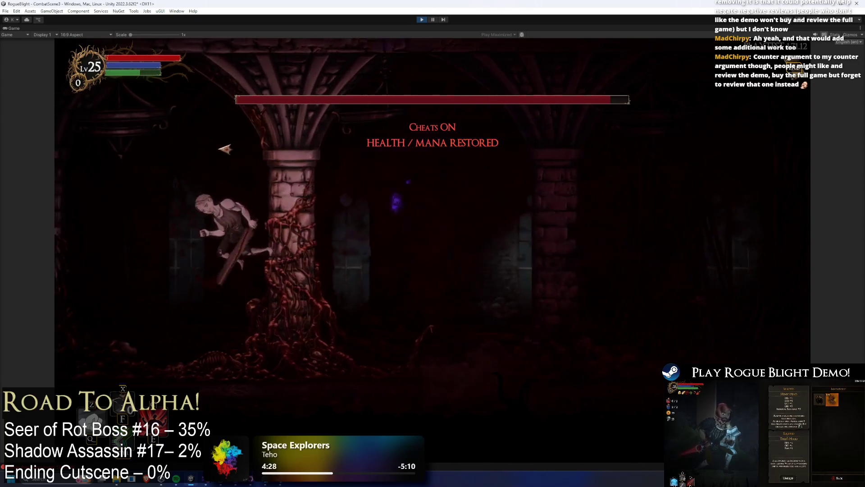
key(d)
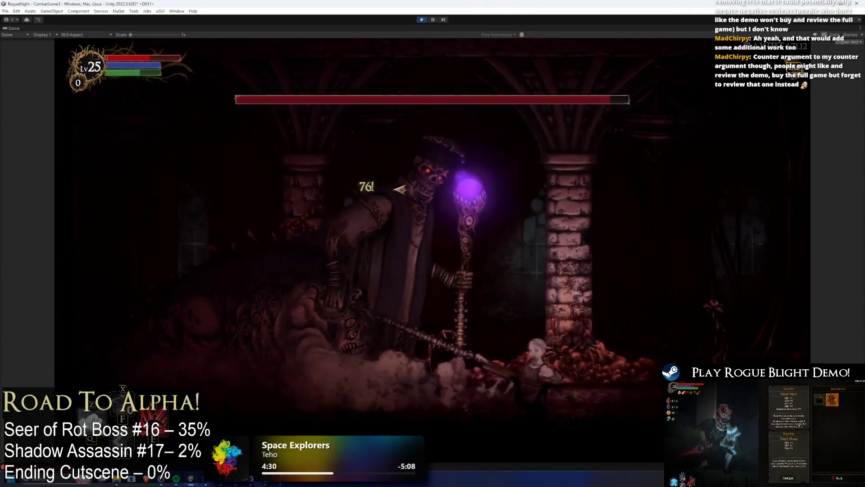
key(d)
key(d)
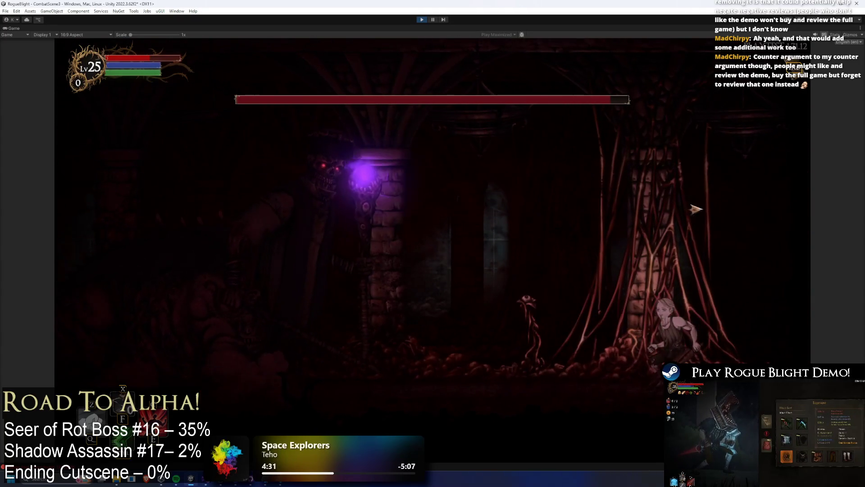
key(space)
key(a)
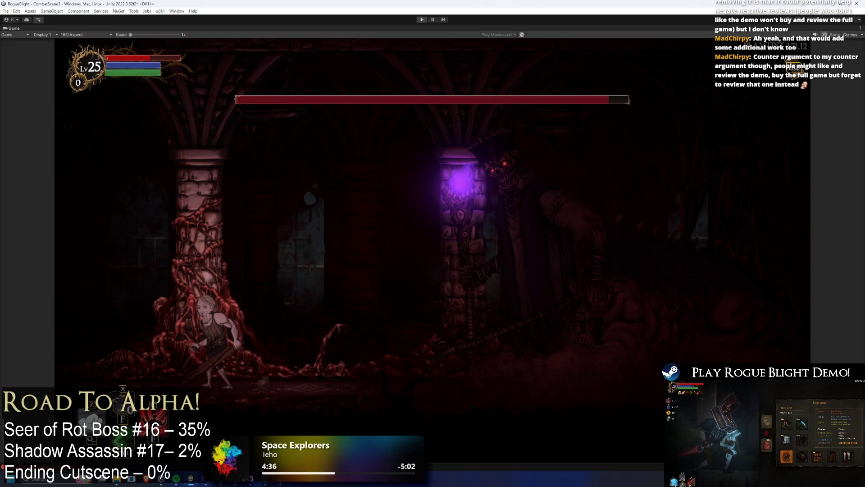
click(421, 20)
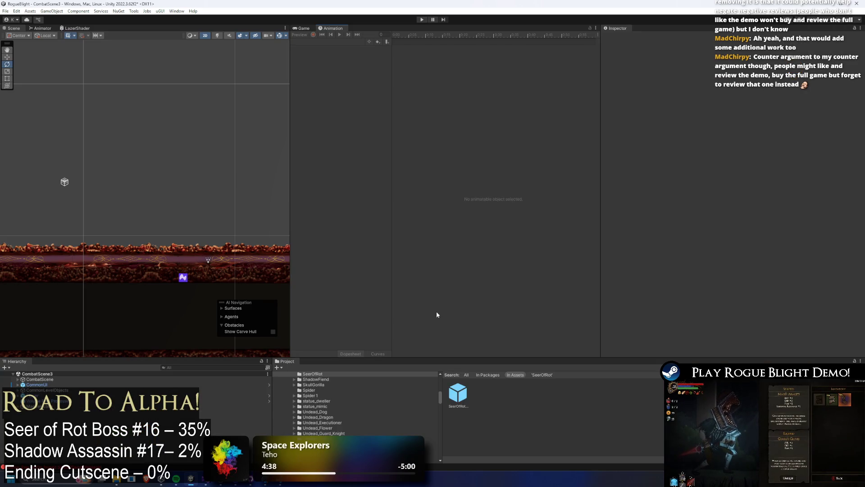
Open the SeerOfRot prefab from the Project window and load its AR_switch_sides_seer clip
double_click(457, 399)
click(322, 42)
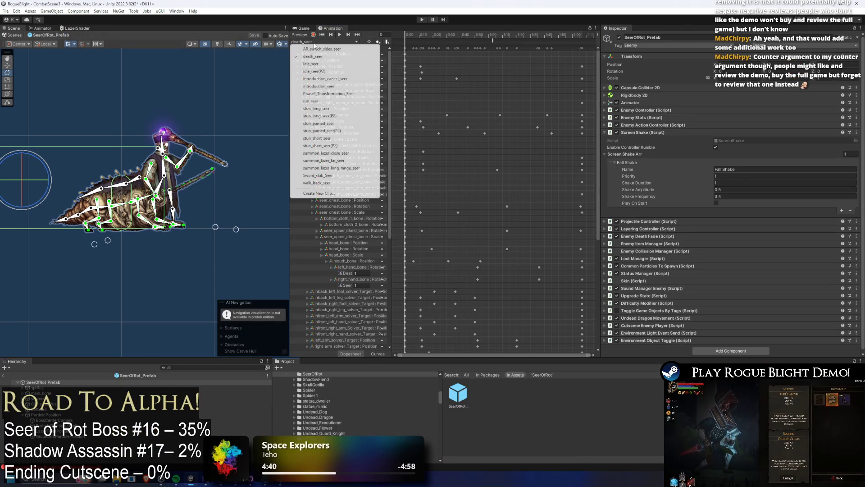
click(322, 49)
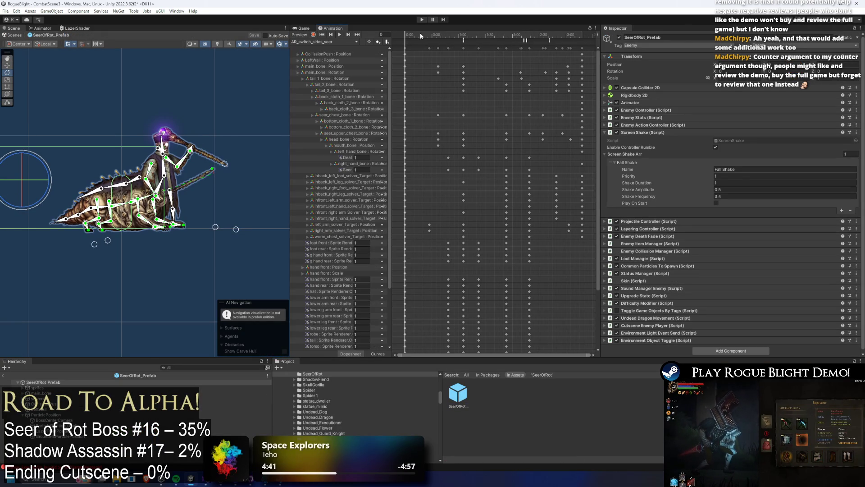
click(355, 42)
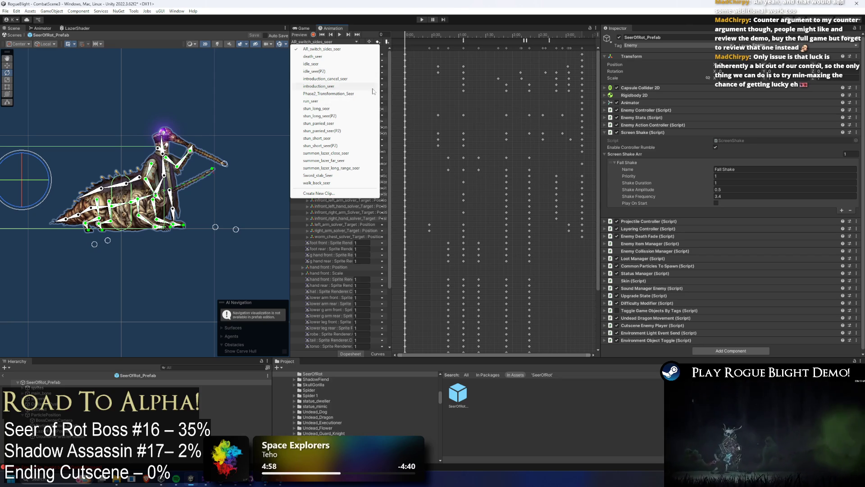
Preview Phase2_Transformation_Seer to frame 50, then return to AR_switch_sides_seer and preview it
click(341, 94)
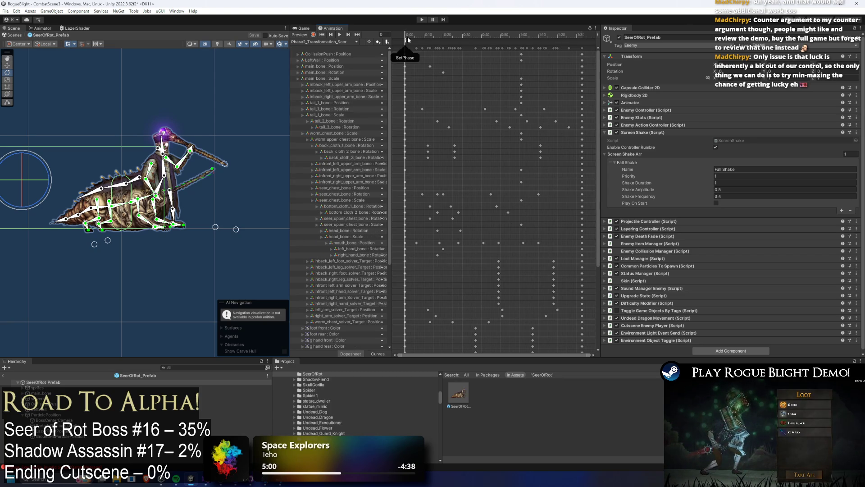
drag(408, 37, 496, 36)
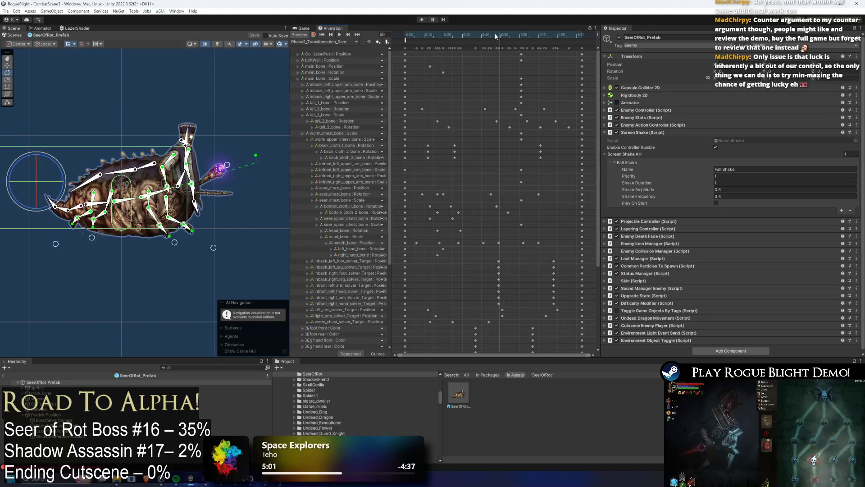
drag(414, 57, 402, 60)
click(329, 42)
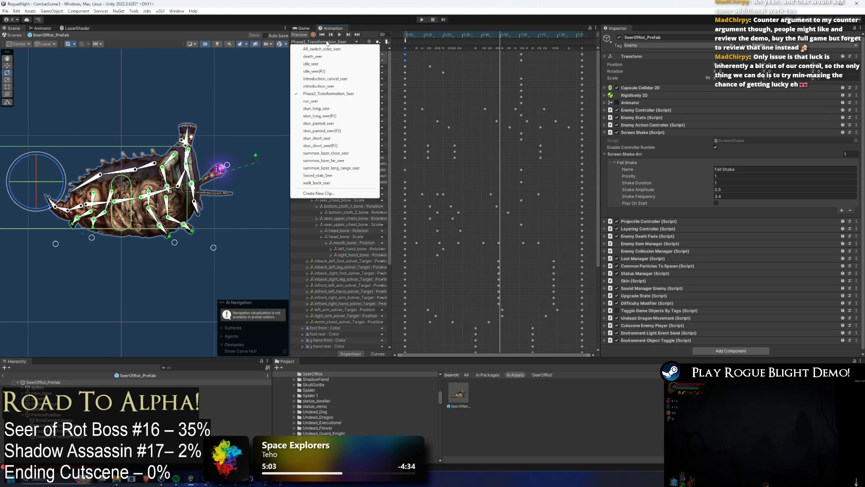
click(342, 81)
mouse_move(453, 37)
mouse_down()
mouse_move(442, 37)
mouse_move(464, 34)
mouse_up()
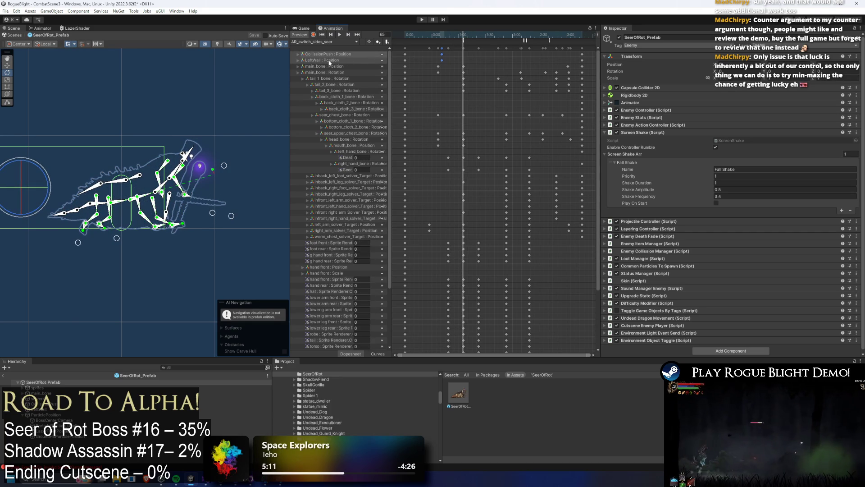
Select the CollisionPush and LeftWall tracks, raise their collider boxes above the Seer, and preview around frame 57
click(346, 55)
shift+click(346, 60)
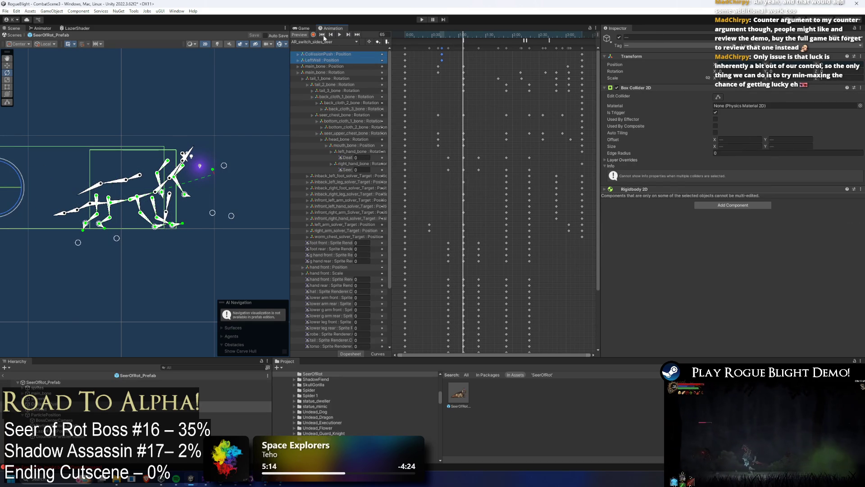
scroll(120, 174, down, 4)
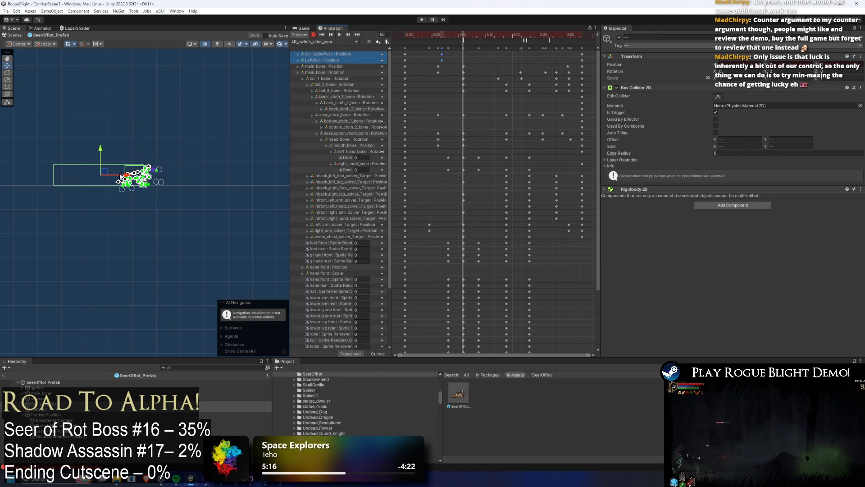
drag(102, 142, 229, 58)
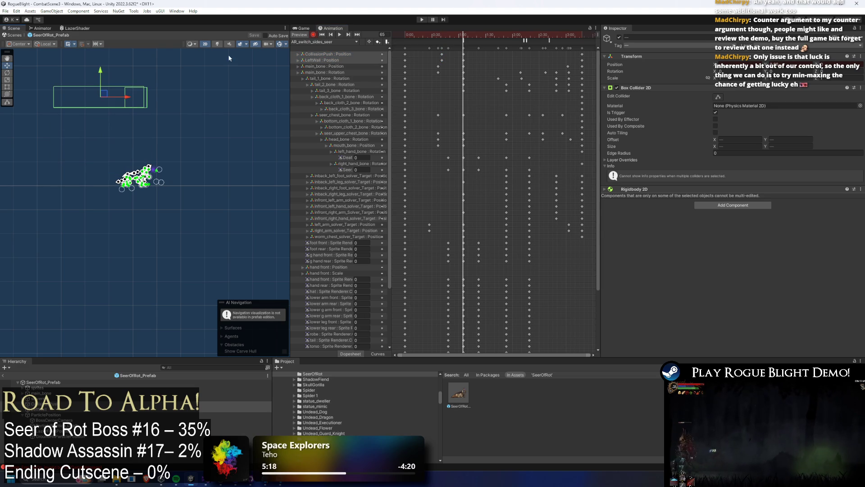
mouse_move(447, 38)
mouse_down()
mouse_move(457, 39)
mouse_move(446, 61)
mouse_up()
Box-select the CollisionPush and LeftWall keys at the 1:00 mark
click(445, 40)
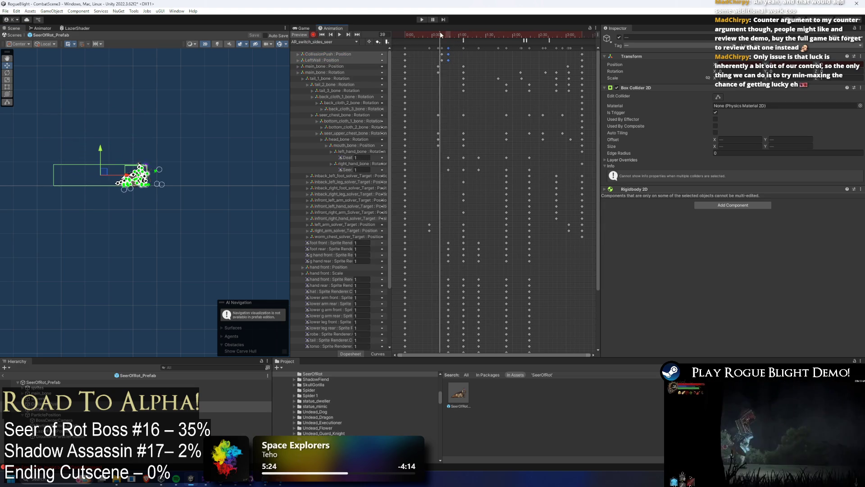
scroll(150, 173, up, 5)
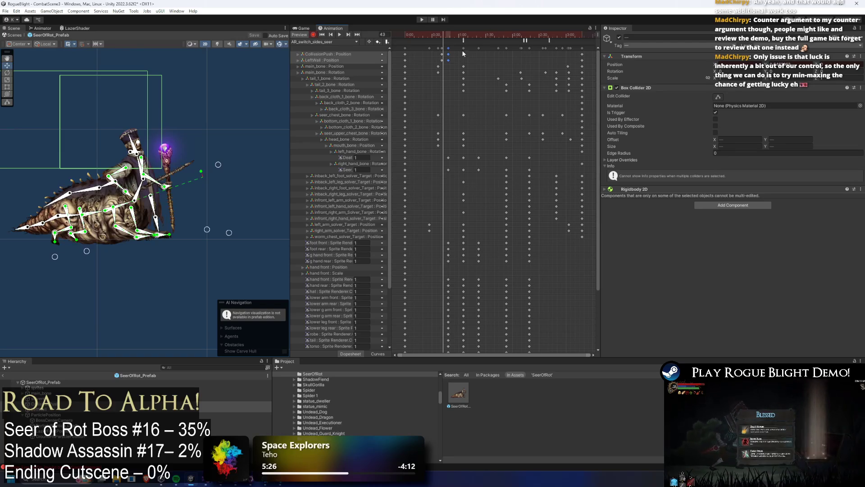
mouse_move(463, 54)
mouse_down()
mouse_move(438, 59)
mouse_move(459, 61)
mouse_move(446, 36)
mouse_move(455, 36)
mouse_up()
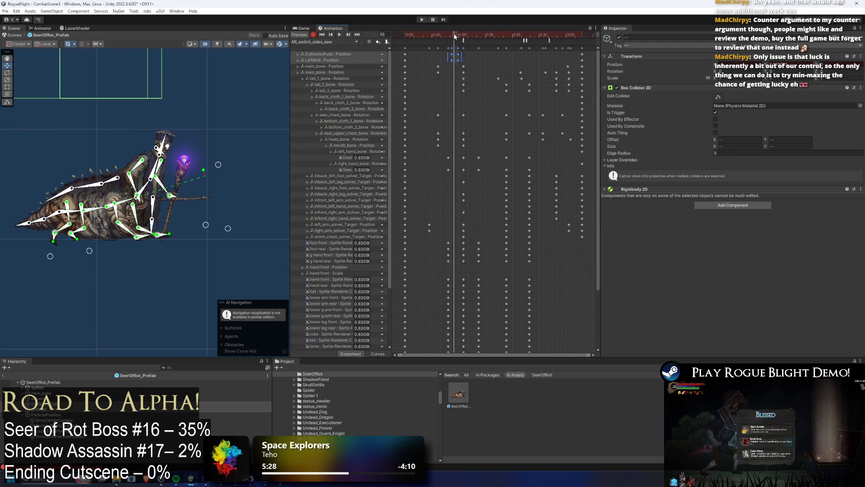
click(465, 59)
scroll(456, 60, up, 3)
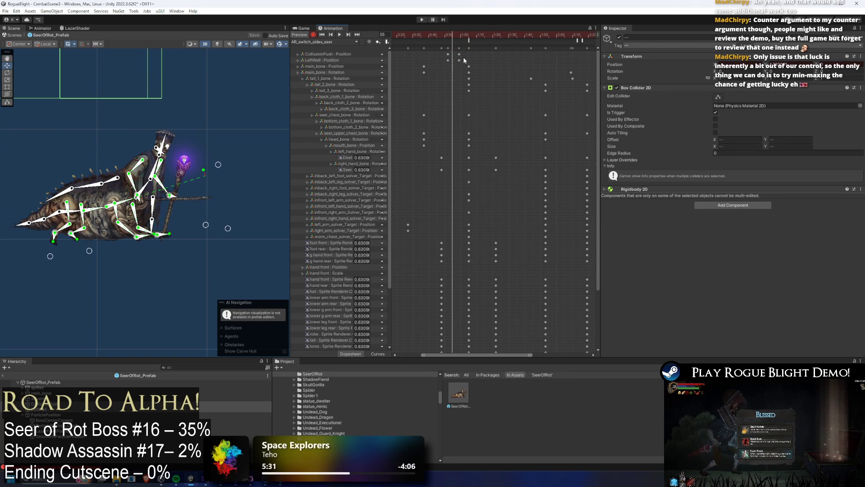
mouse_move(464, 58)
mouse_down()
mouse_move(445, 35)
mouse_move(453, 62)
mouse_up()
scroll(444, 69, up, 1)
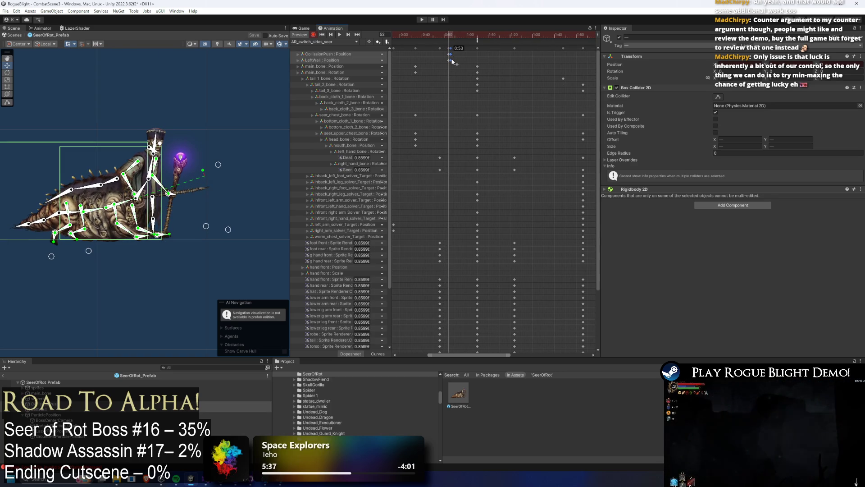
Drag the selected collider keys later to about 0:60, then nudge them slightly earlier
click(449, 36)
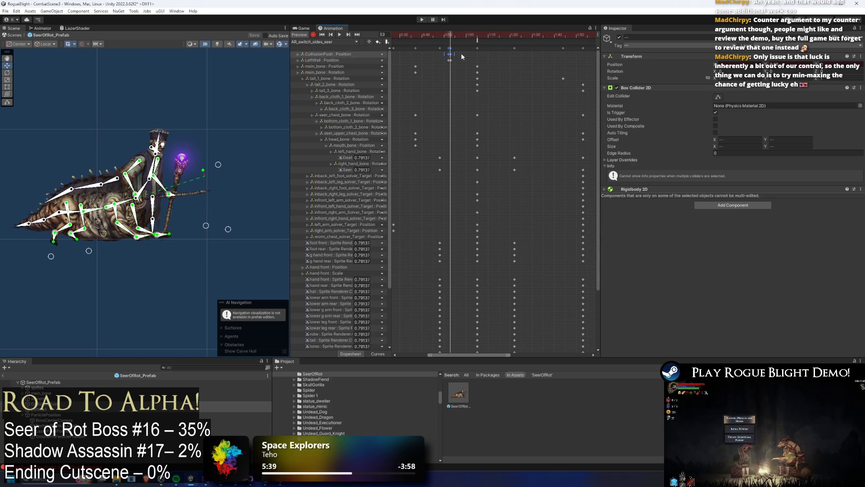
mouse_move(459, 64)
mouse_down()
mouse_move(472, 63)
mouse_move(467, 36)
mouse_up()
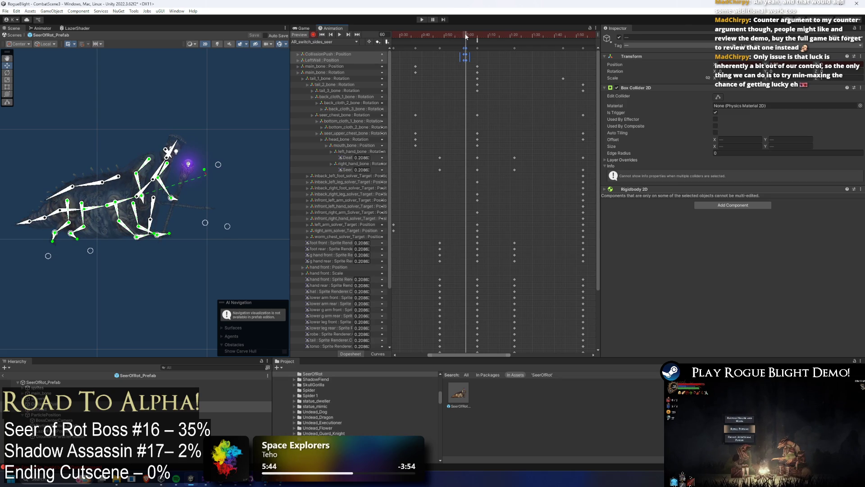
scroll(457, 66, up, 1)
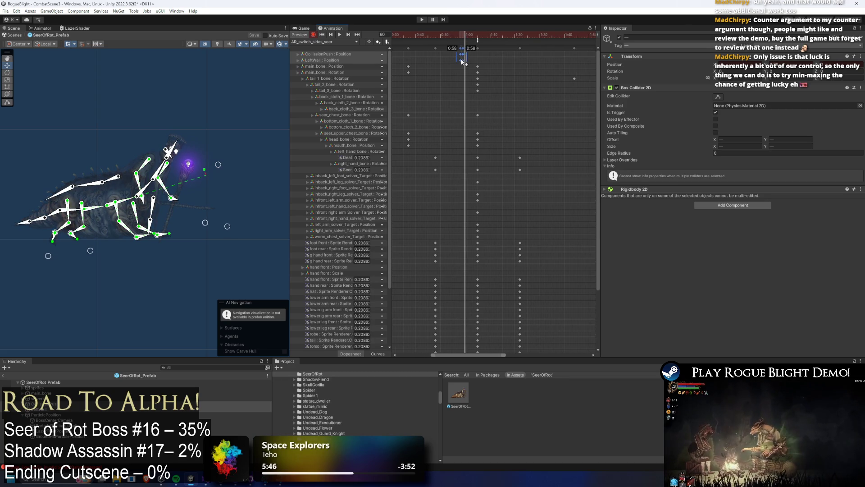
drag(464, 64, 459, 36)
scroll(486, 56, down, 2)
scroll(496, 58, down, 3)
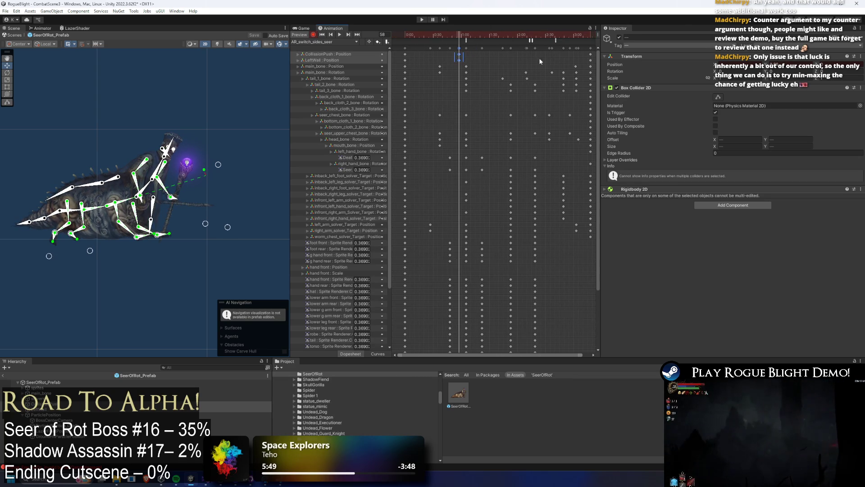
Move the later collider keys to about 2:40, shift them one frame earlier, and play the preview
drag(549, 36, 554, 35)
scroll(560, 61, up, 5)
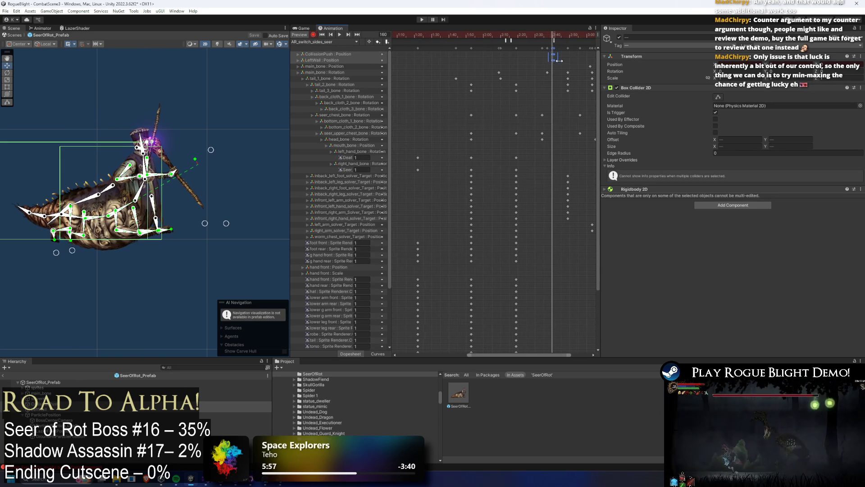
click(580, 63)
mouse_move(545, 59)
mouse_down()
mouse_move(552, 63)
mouse_move(545, 36)
mouse_move(534, 36)
mouse_move(553, 36)
mouse_move(551, 54)
mouse_move(550, 36)
mouse_move(538, 36)
mouse_move(547, 62)
mouse_move(539, 61)
mouse_move(529, 36)
mouse_up()
click(547, 35)
click(543, 36)
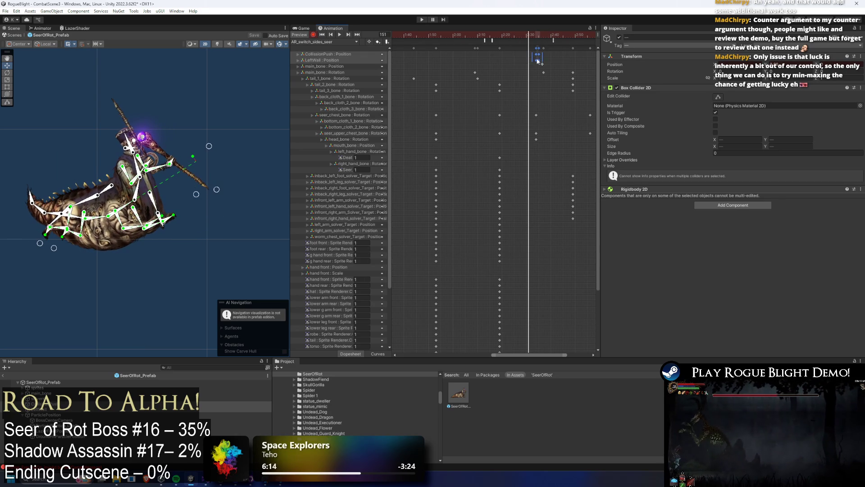
key(space)
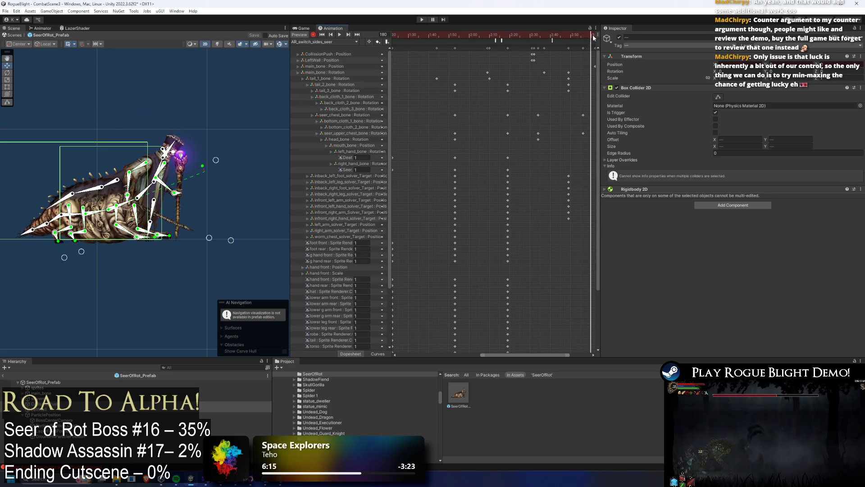
scroll(583, 59, down, 3)
scroll(582, 55, down, 3)
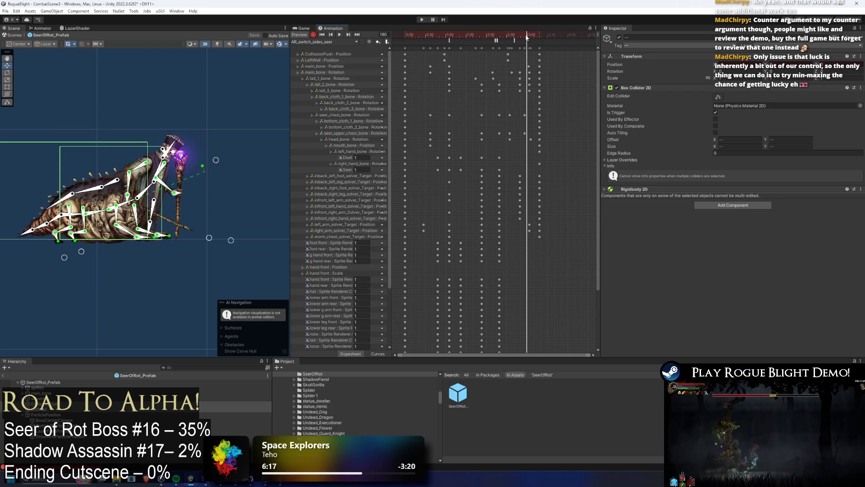
Play-test the boss fight using arrow-key movement and X attacks, then stop play mode with Ctrl+P
click(421, 20)
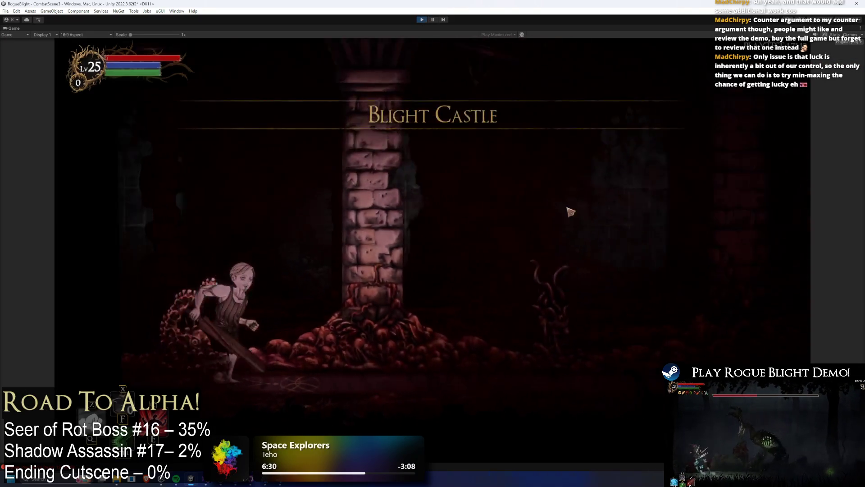
key(Right)
key(x)
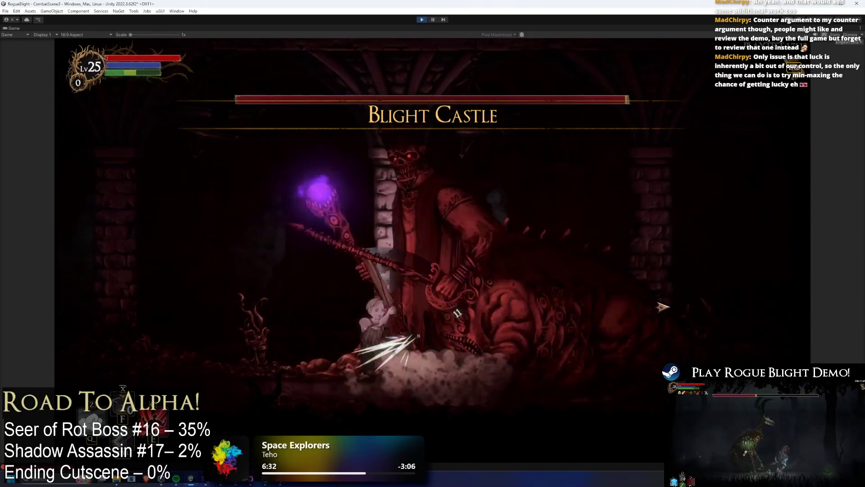
key(Left)
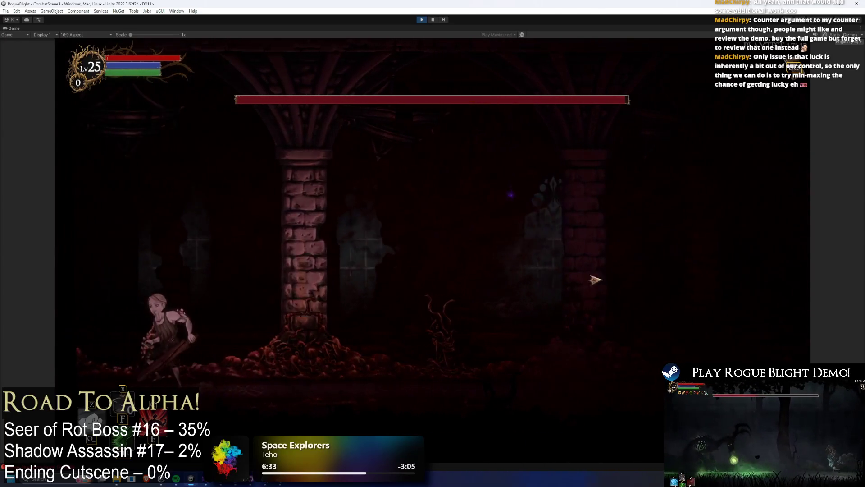
key(Right)
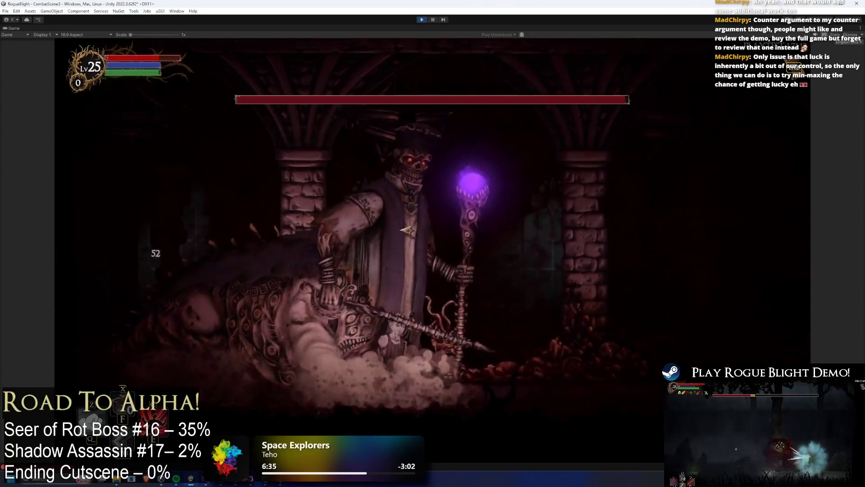
key(Right)
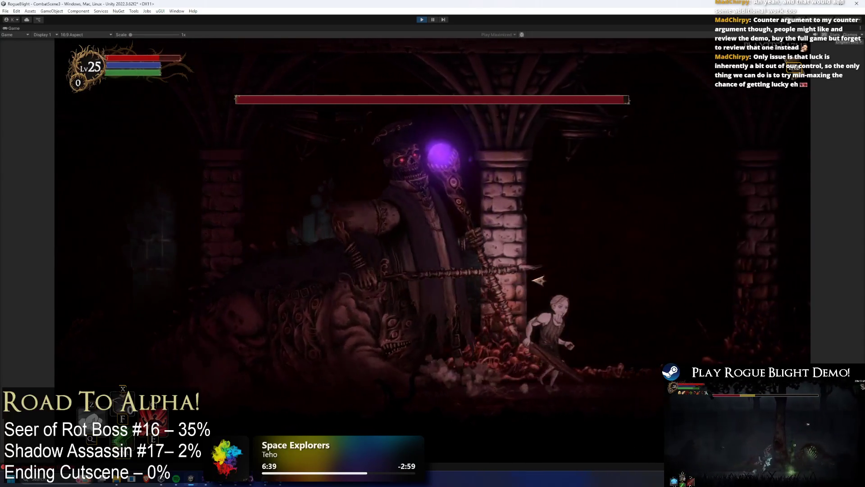
key(Right)
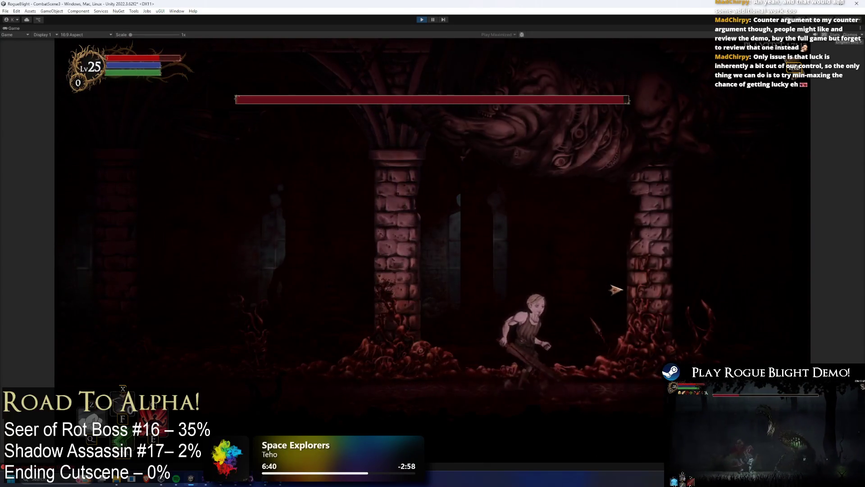
key(Left)
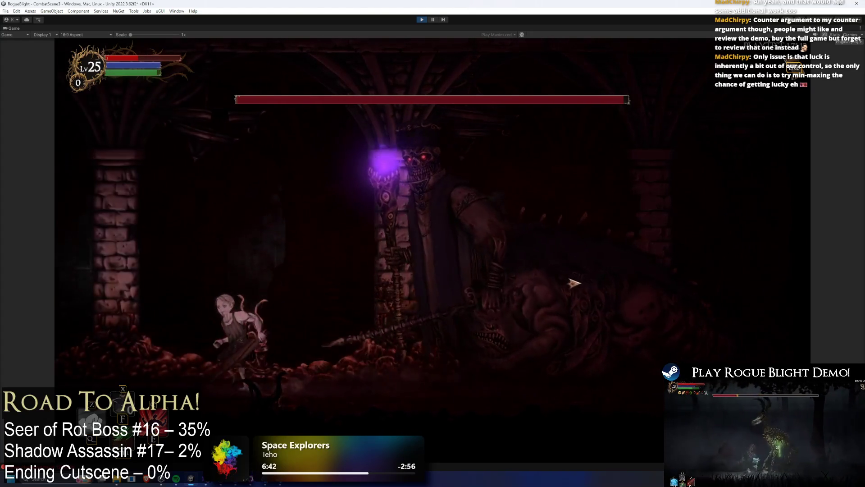
key(Right)
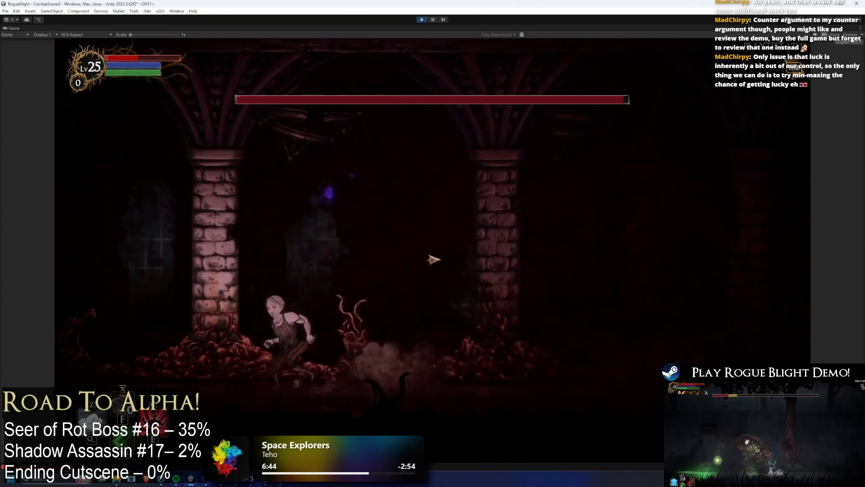
key(Left)
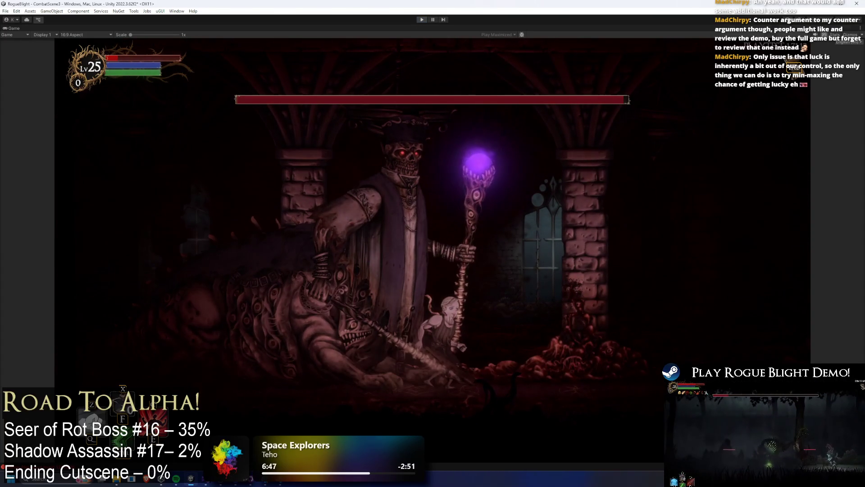
key(ctrl+p)
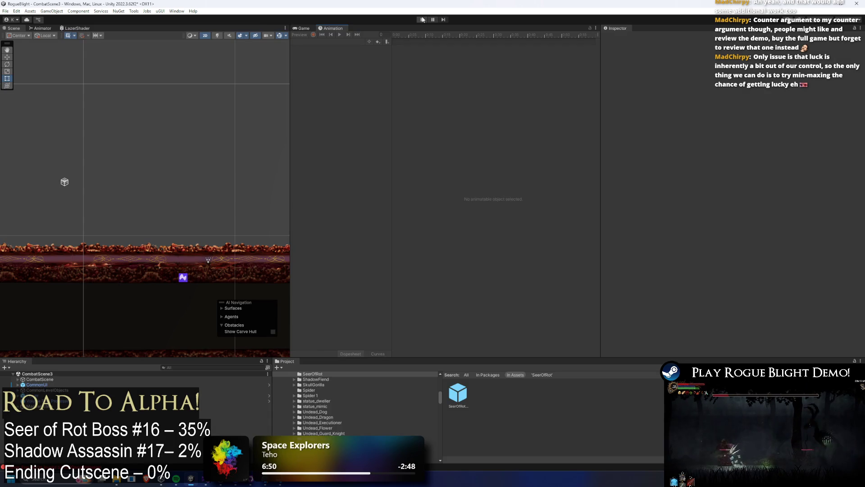
Open the SeerOfRot prefab and switch the Animation window to the AR_switch_sides_seer clip
double_click(458, 393)
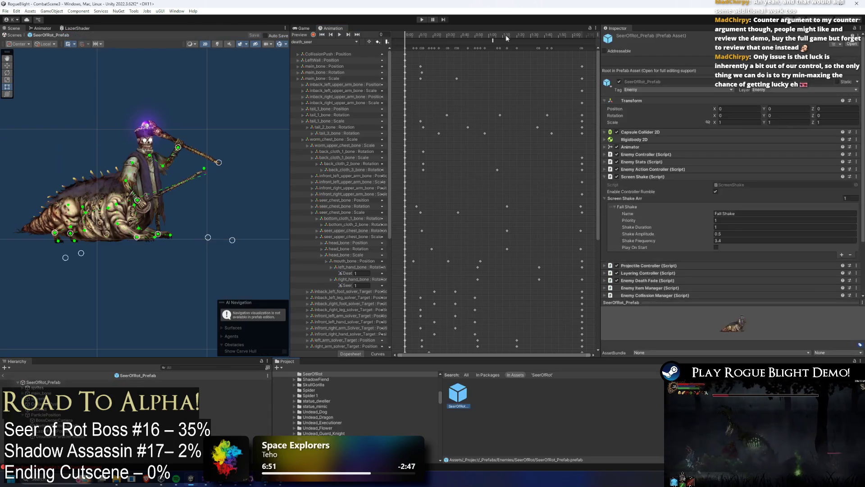
click(320, 42)
click(327, 49)
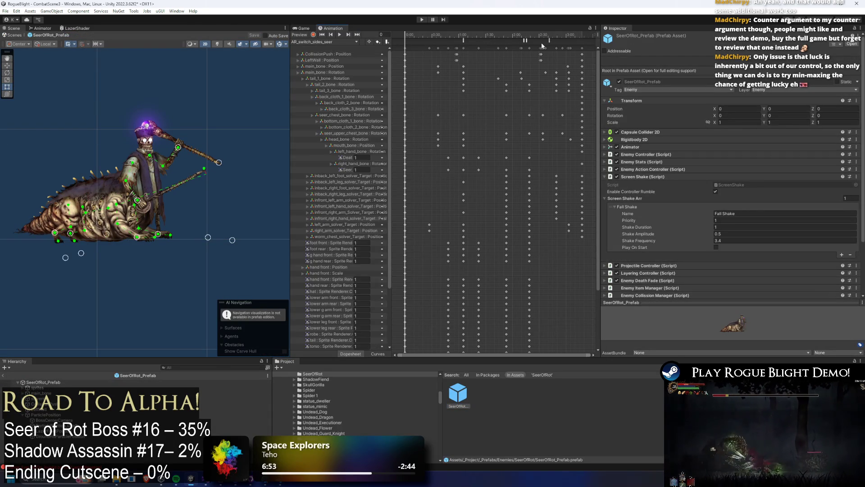
click(526, 40)
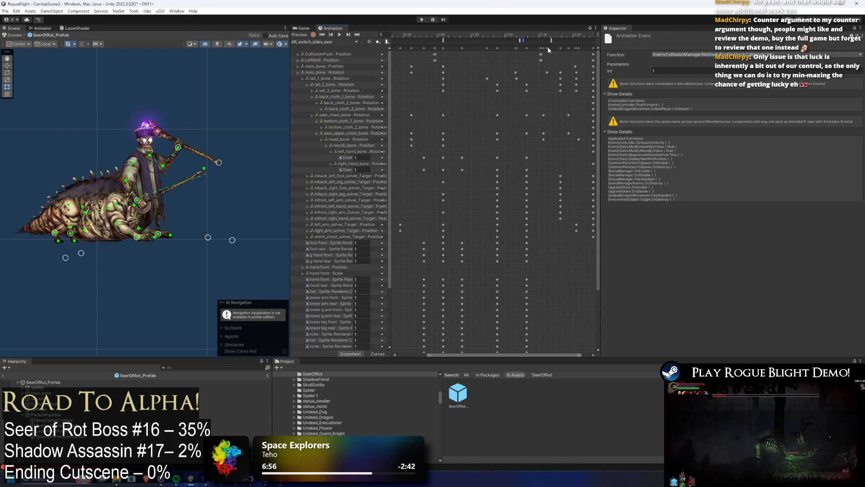
scroll(492, 53, up, 5)
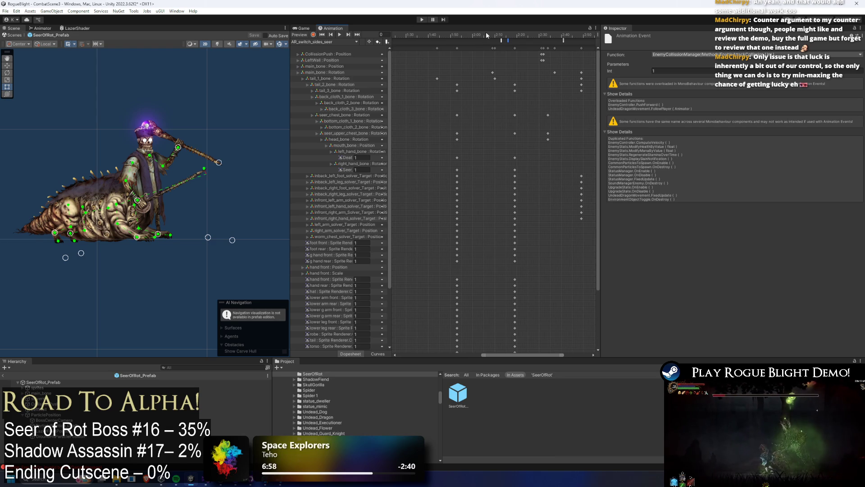
Preview frames 135–139, then box-select the top-row keys at 2:13 and drag them to 2:14
click(505, 35)
click(513, 35)
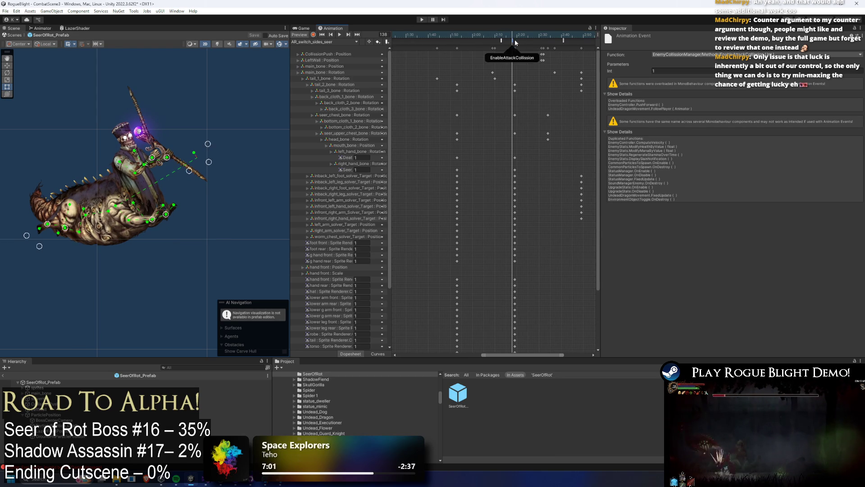
click(515, 35)
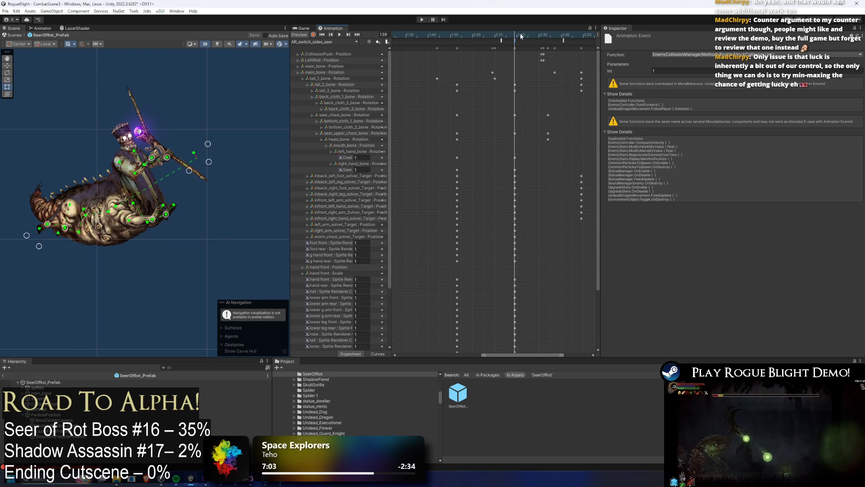
drag(558, 50, 525, 62)
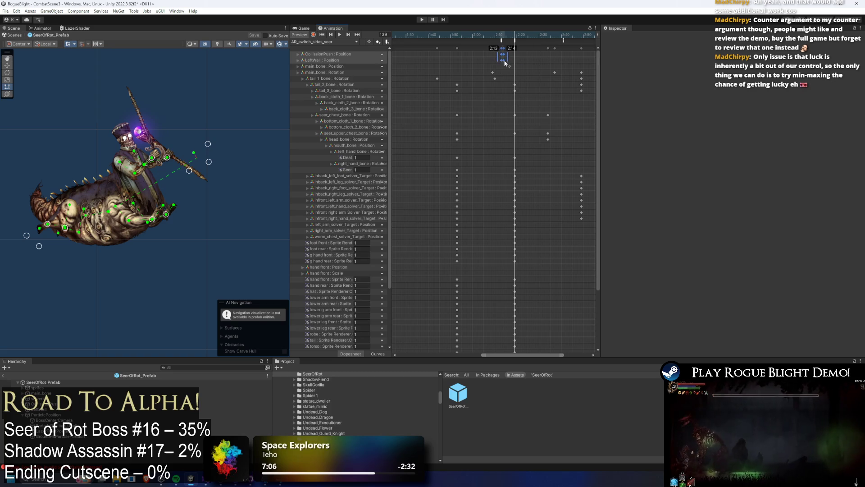
drag(505, 64, 517, 37)
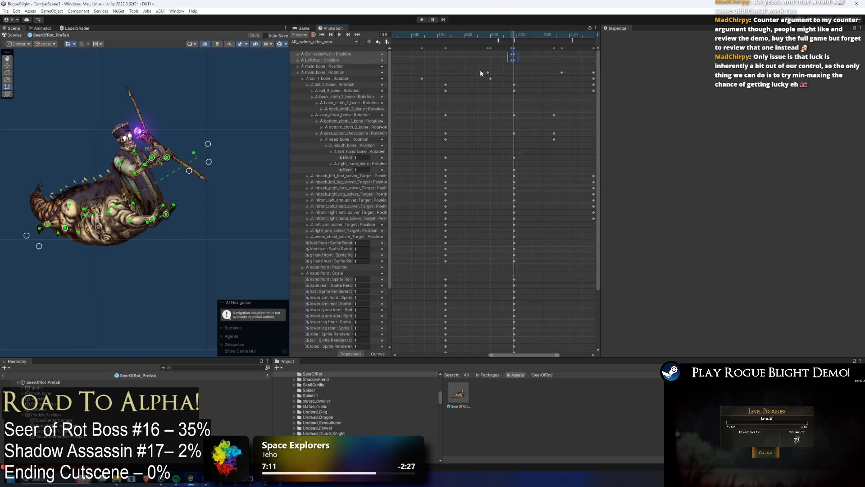
scroll(523, 67, up, 2)
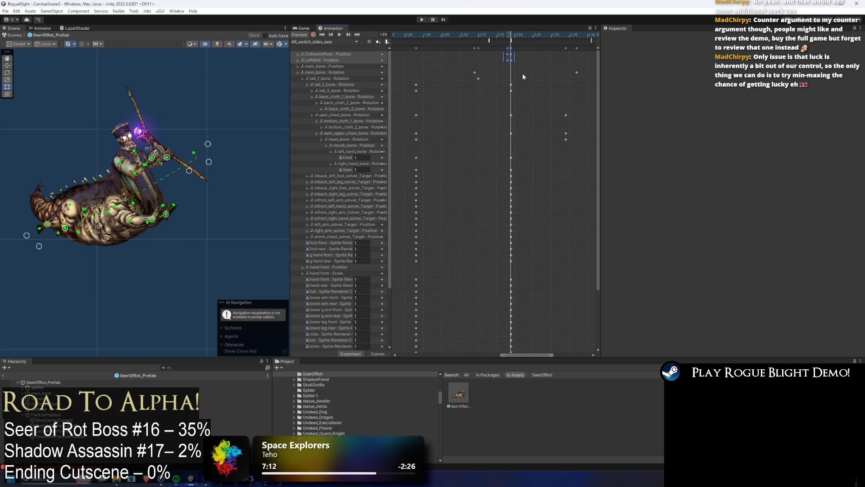
Start the game, jump into the arena, and fight the Seer of Rot
click(422, 19)
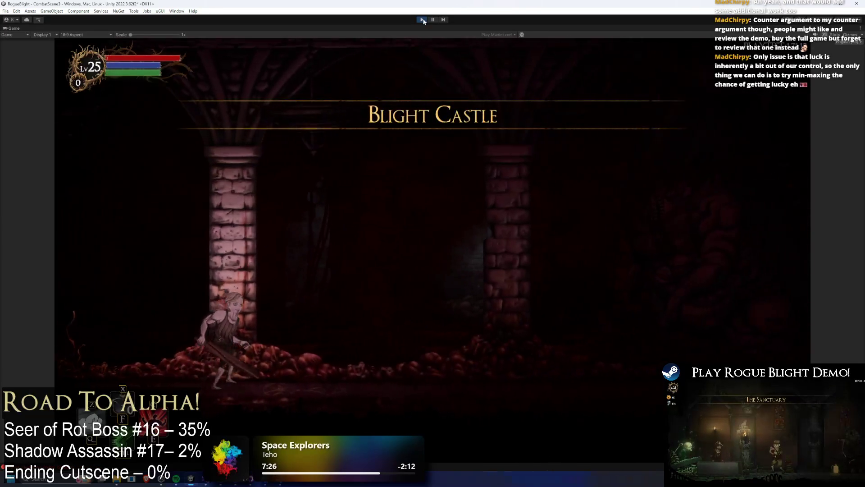
key(space)
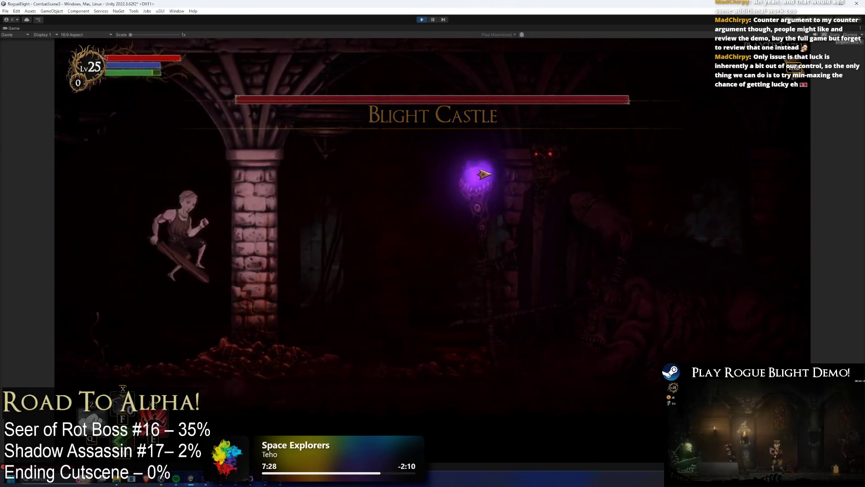
key(d)
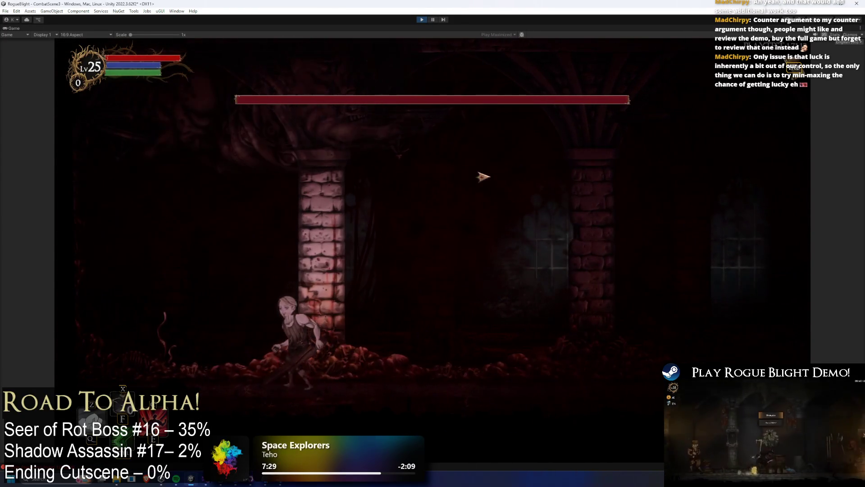
key(d)
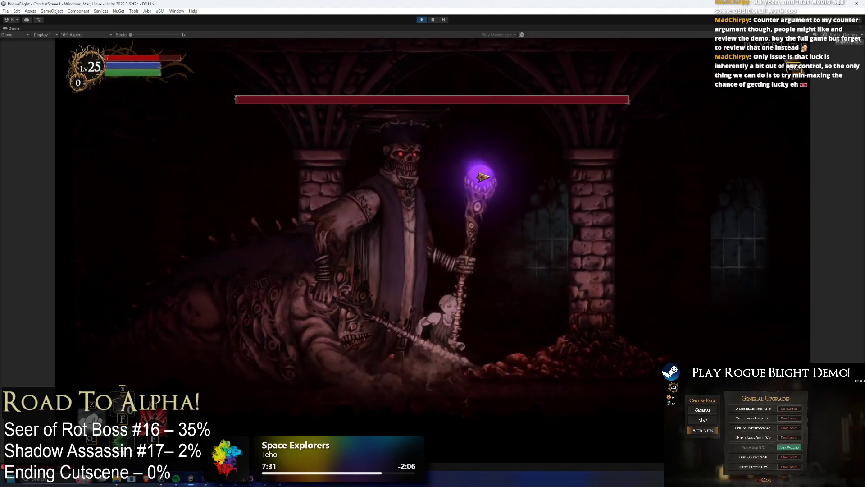
key(d)
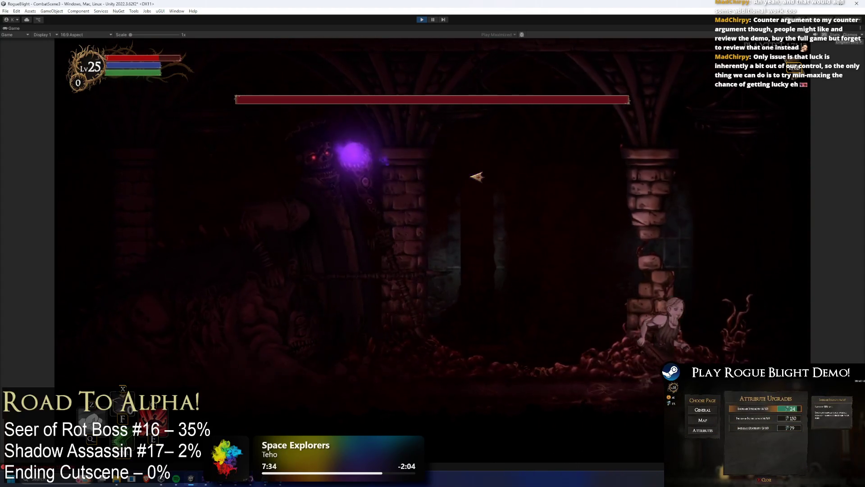
key(a)
click(392, 89)
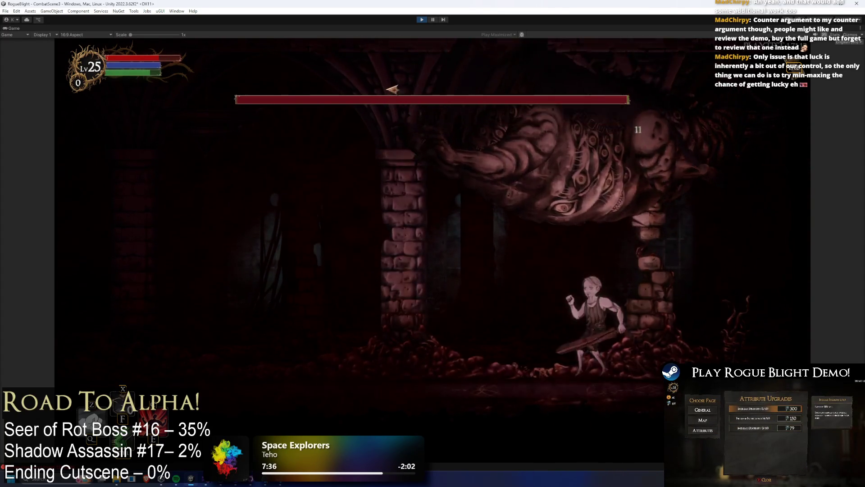
key(a)
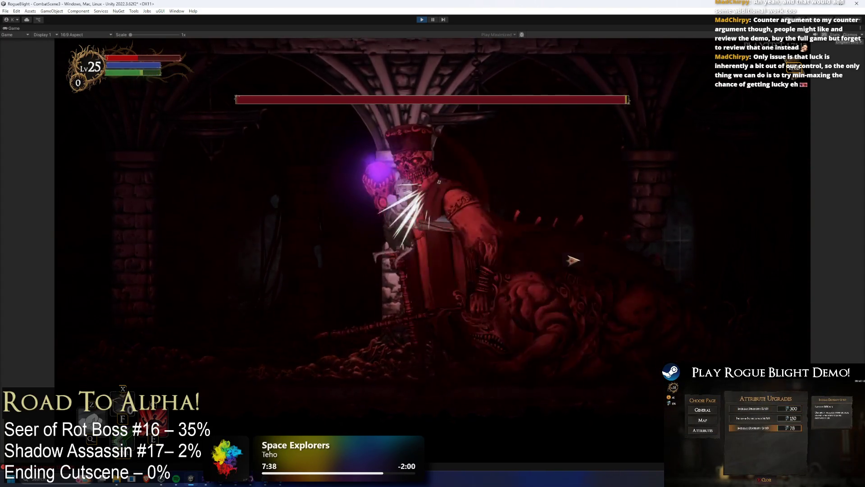
key(a)
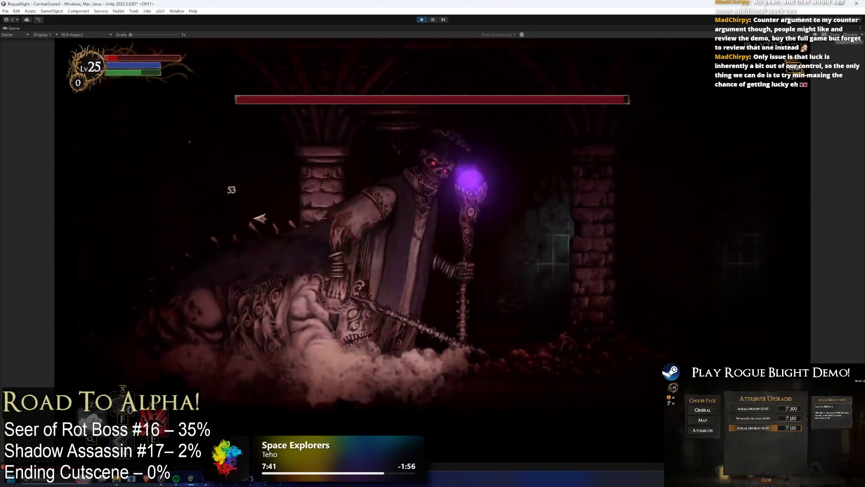
Turn on cheats with F1, restore health and mana with F2, and keep attacking
key(F1)
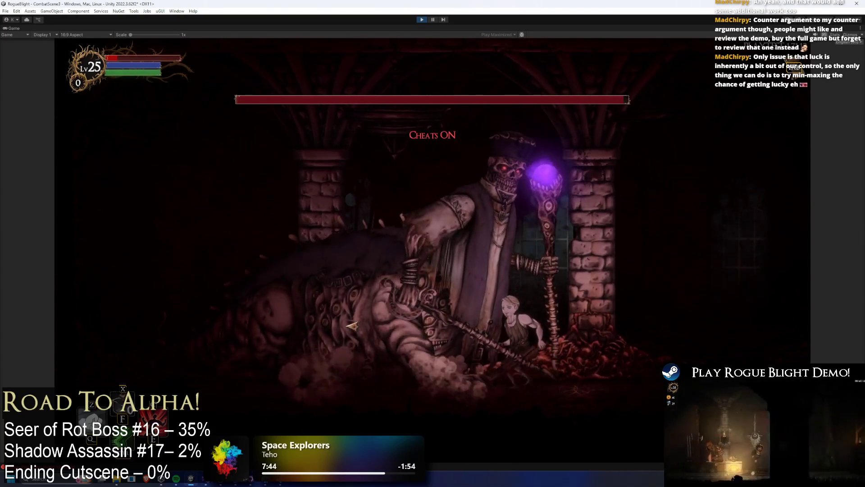
key(F2)
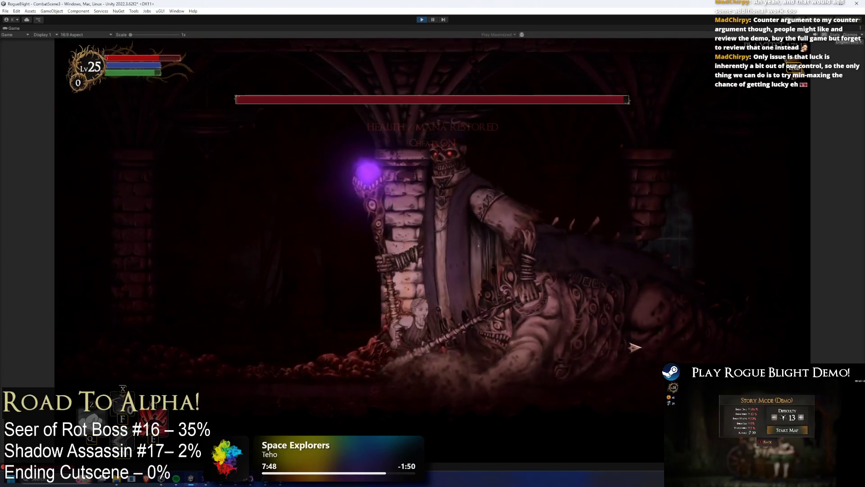
key(x)
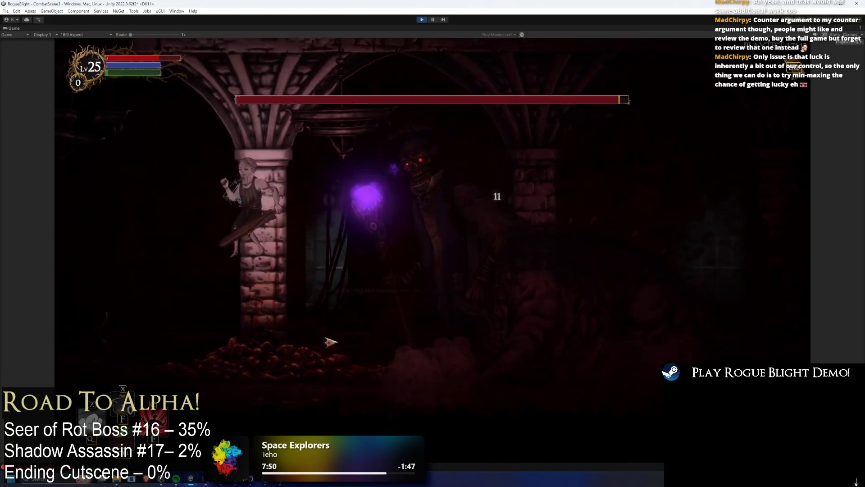
key(Left)
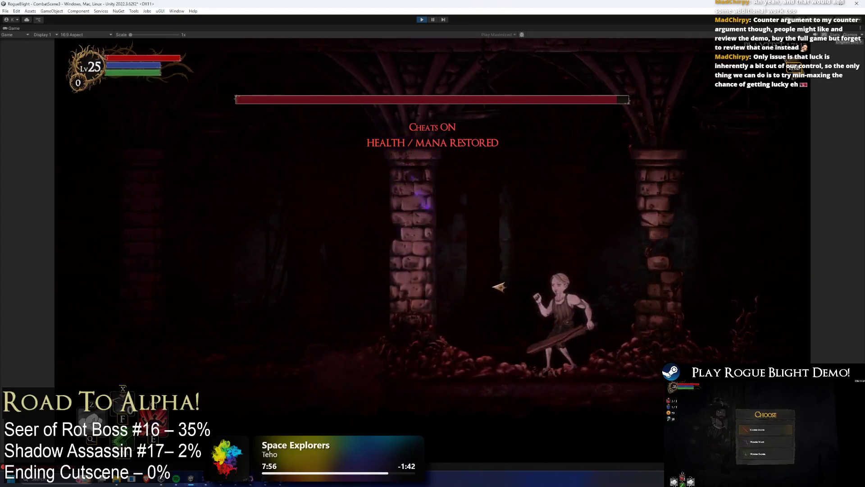
Fight the boss with attacks, leaps, rolls and an upward slash
key(x)
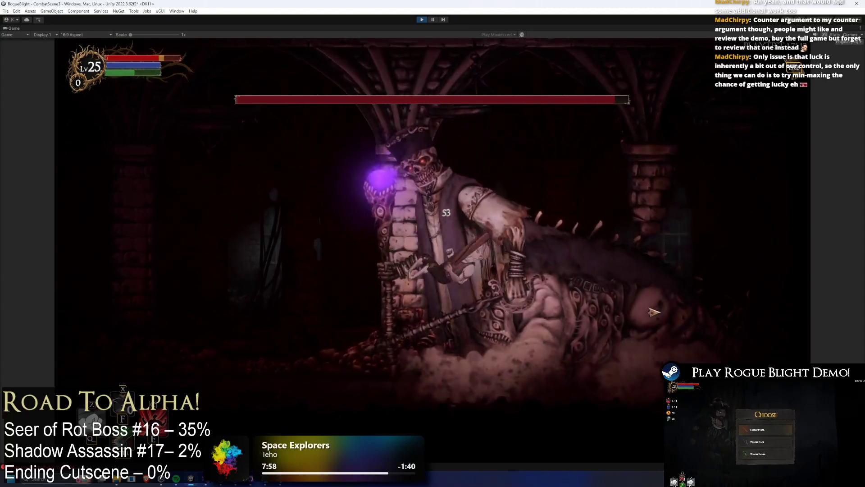
key(z)
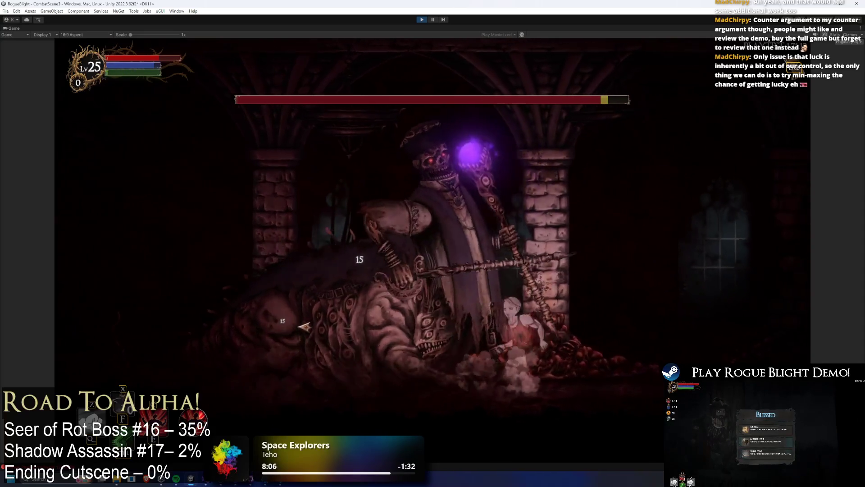
key(space)
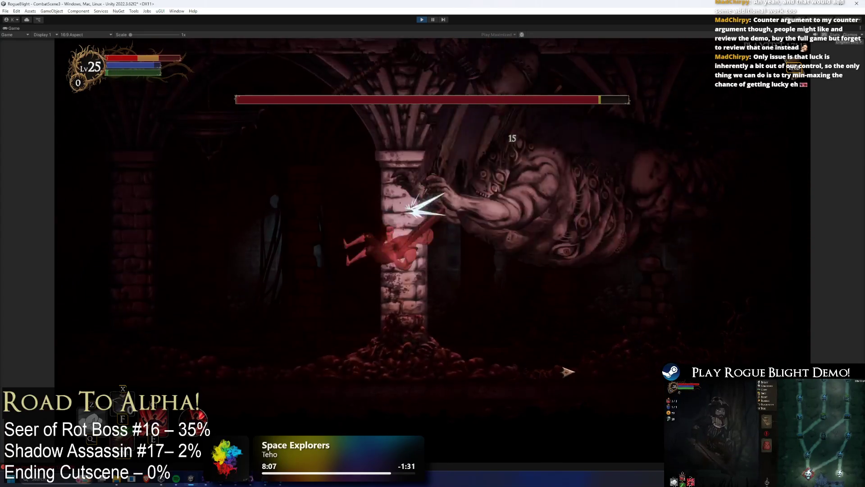
key(a)
key(space)
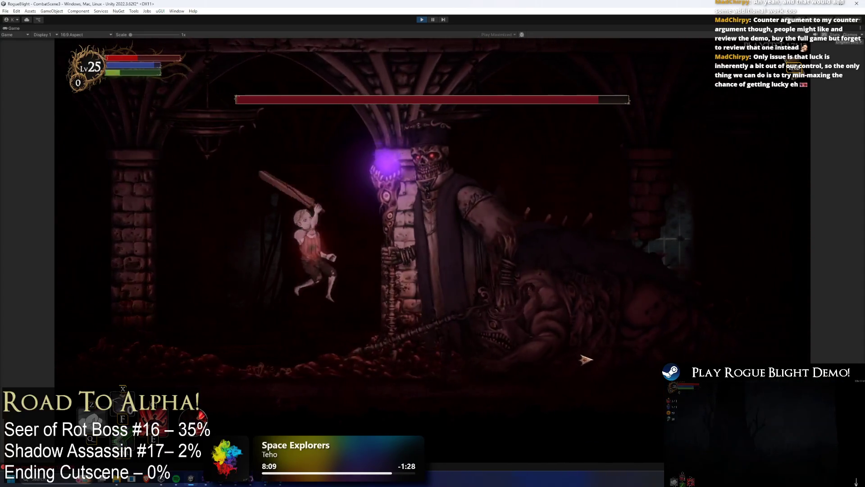
key(space)
click(595, 378)
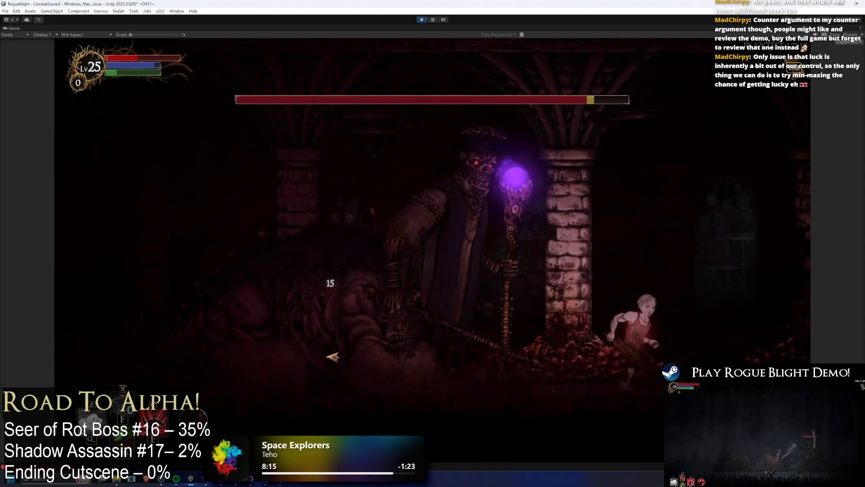
key(a)
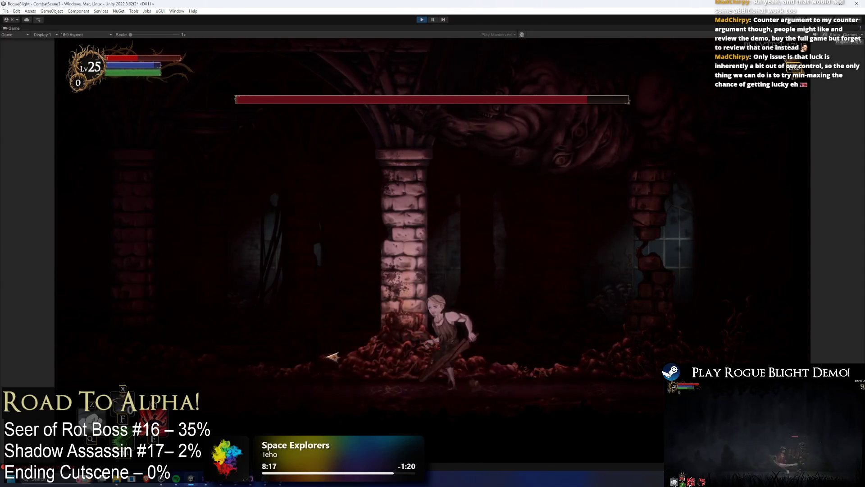
key(a)
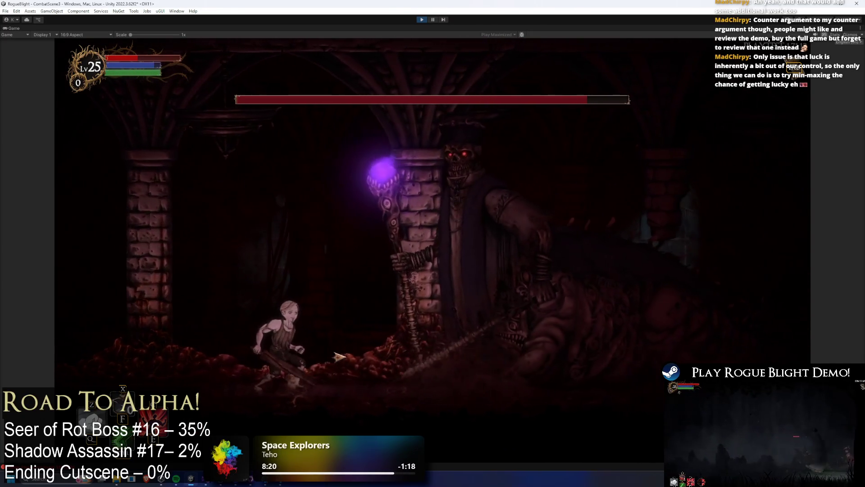
Keep repositioning around the boss across the arena, then pause the game with Esc
key(d)
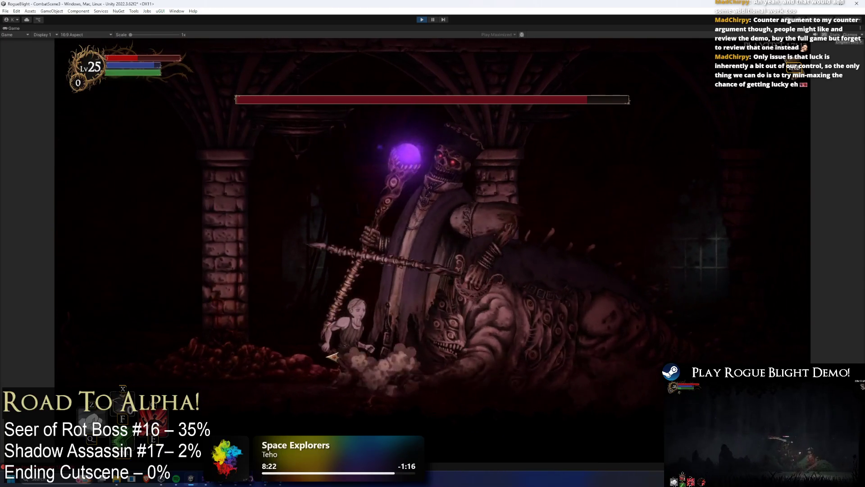
key(d)
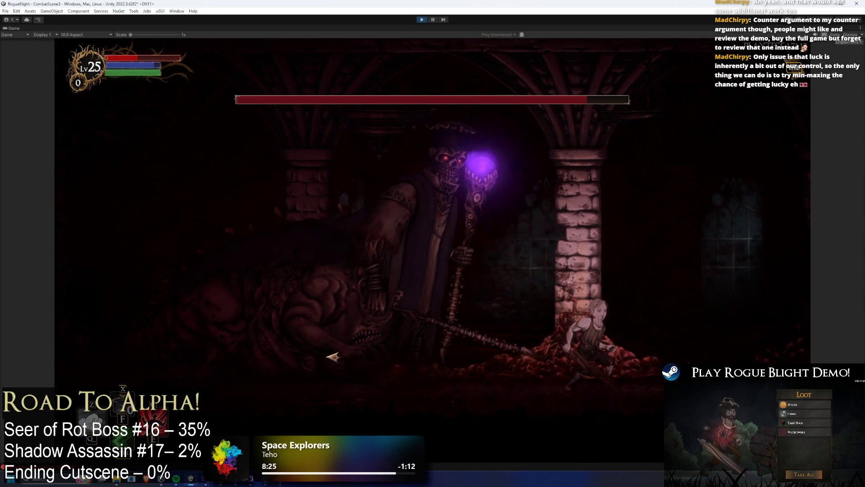
key(a)
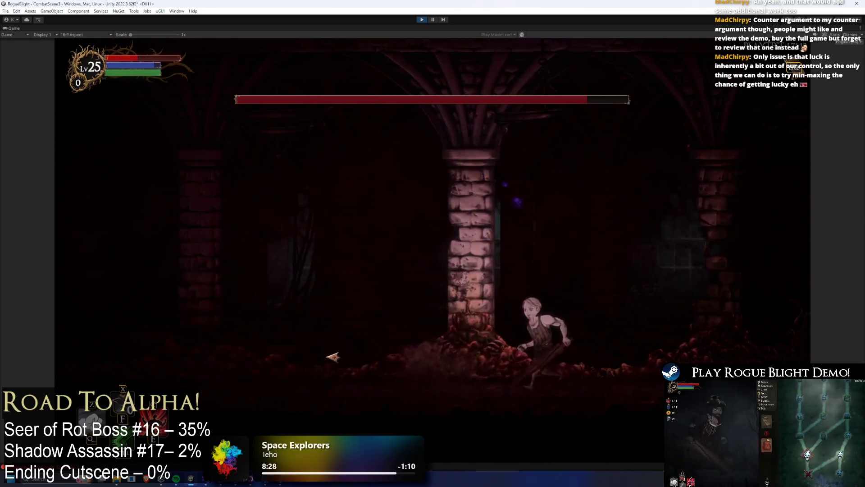
key(d)
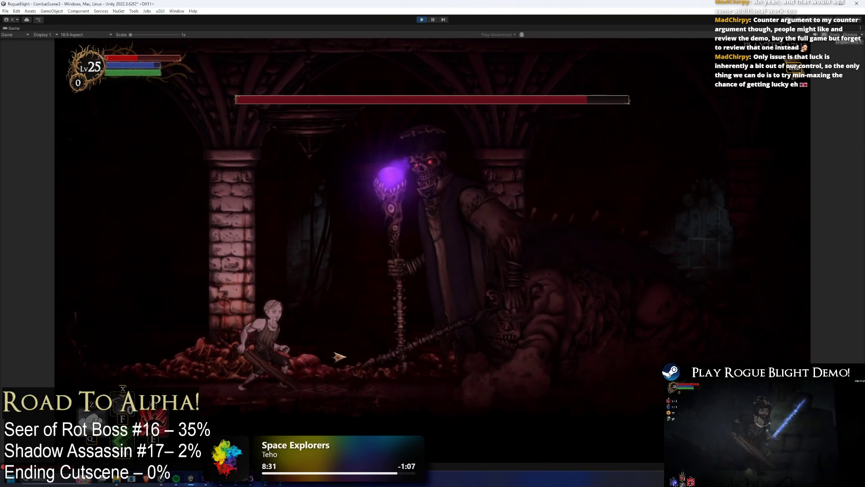
key(d)
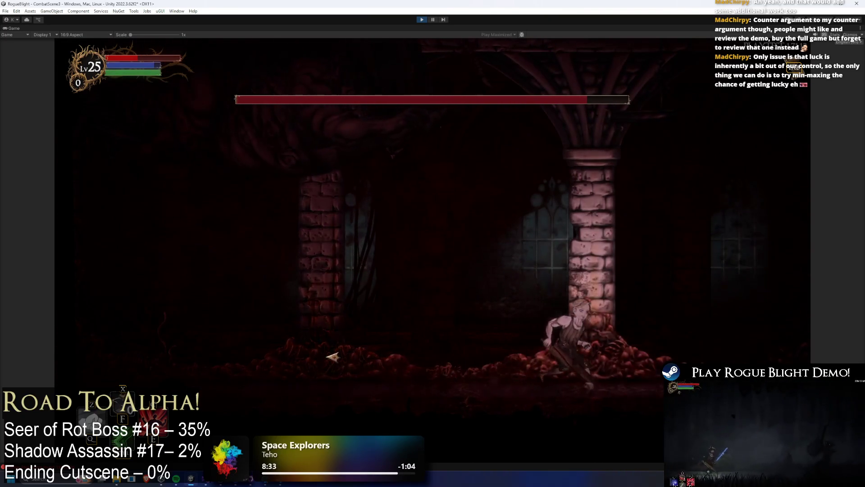
key(d)
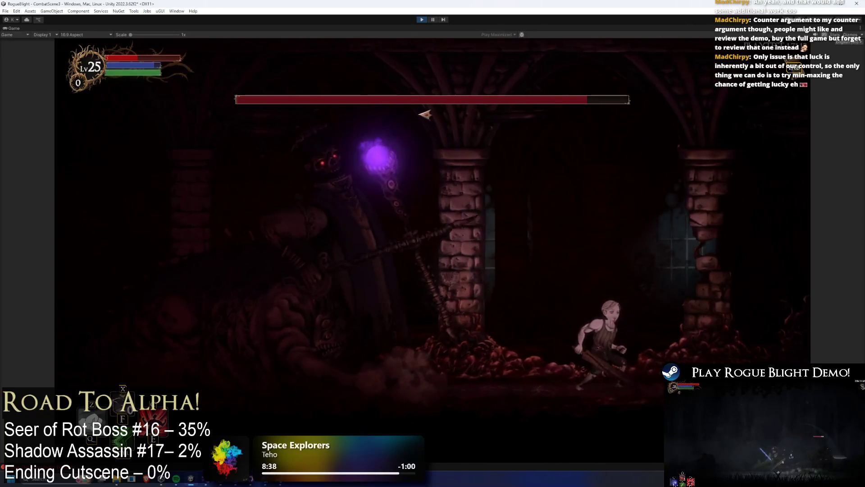
key(a)
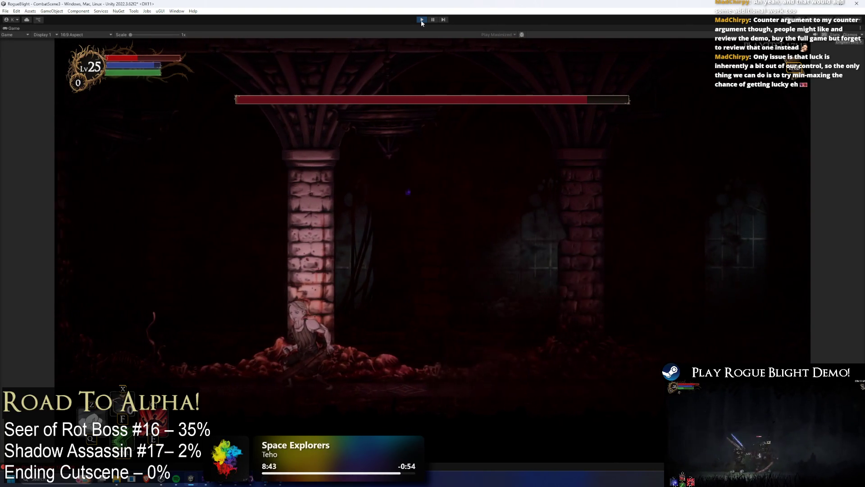
key(d)
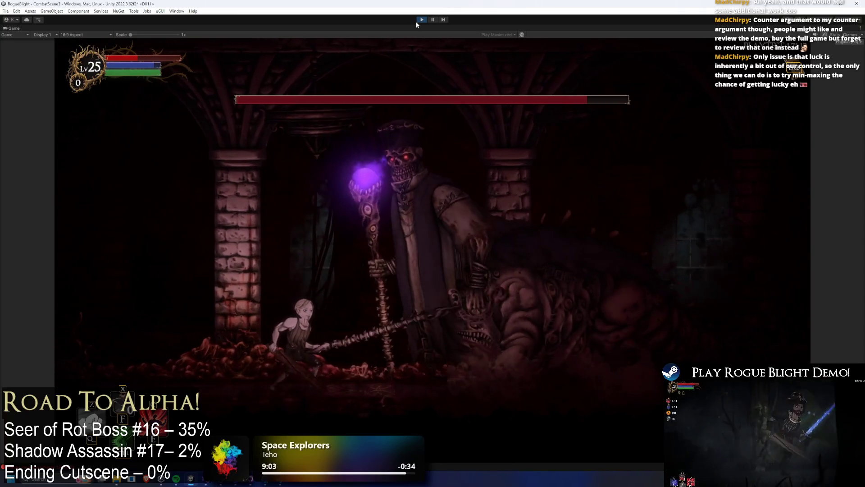
key(Escape)
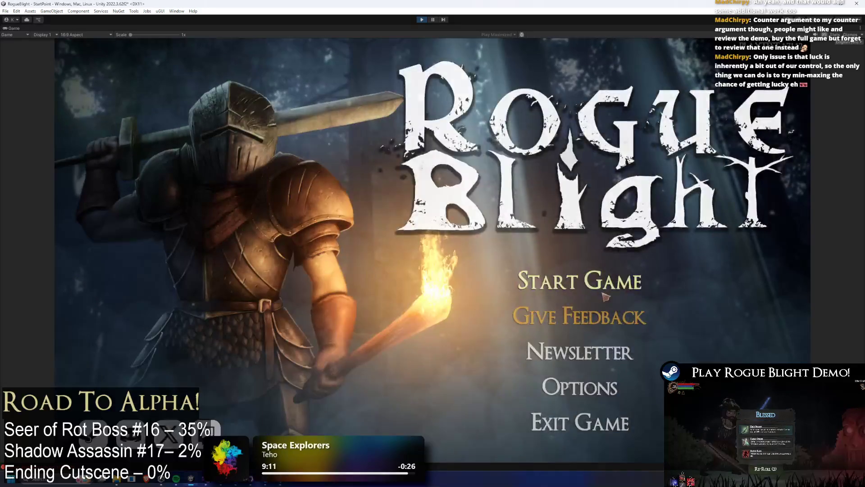
Load the second save slot (3M 55S) and start the Story Mode map with the Wooden Sword
click(599, 276)
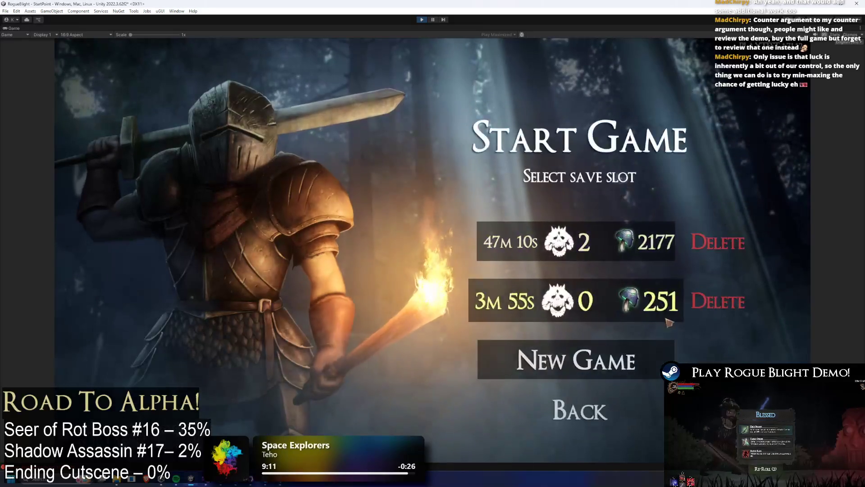
click(639, 301)
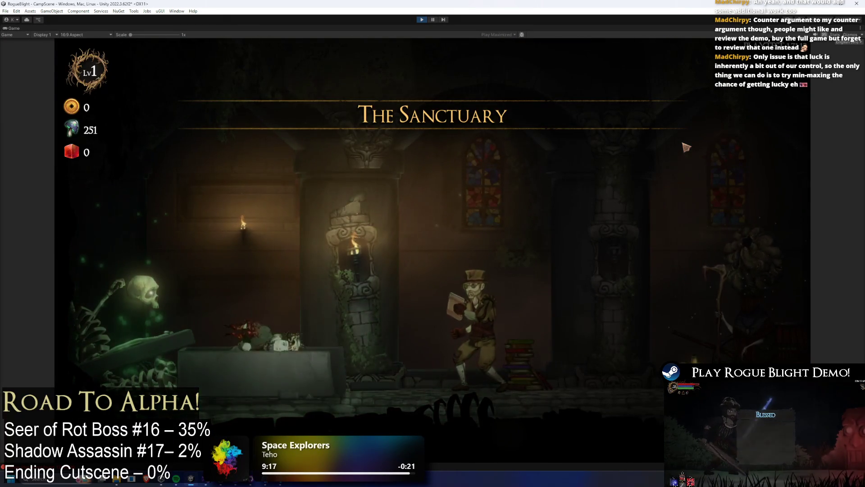
key(d)
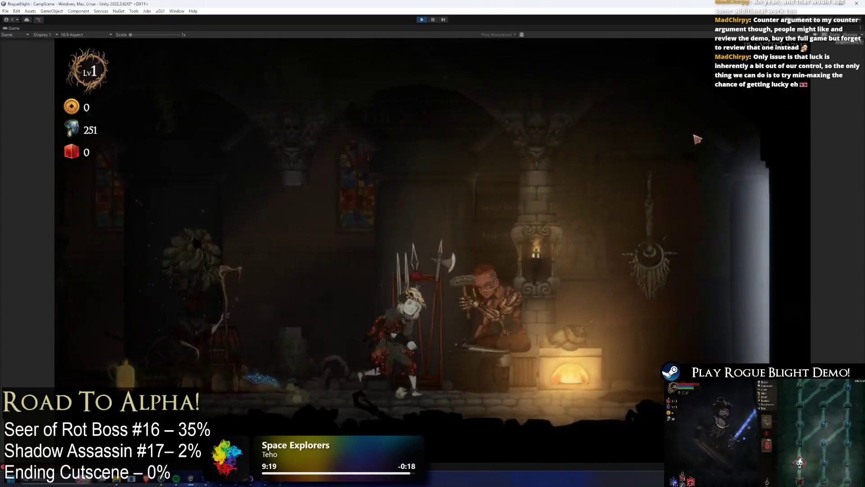
key(e)
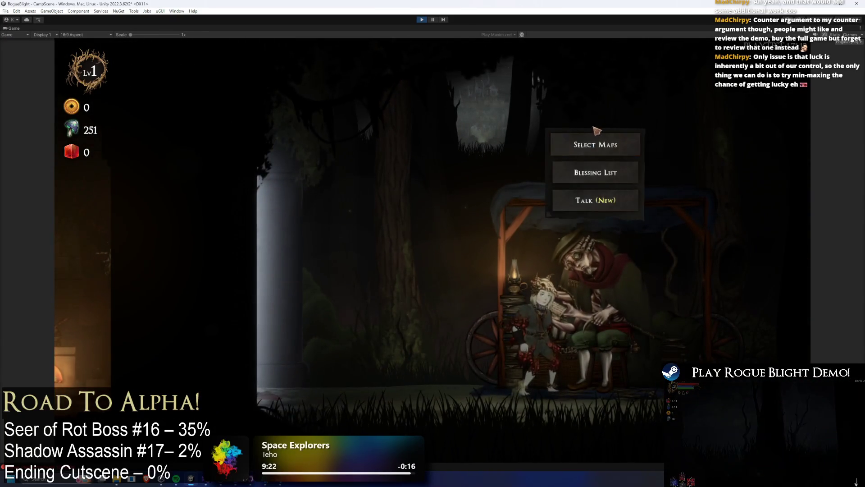
click(580, 150)
click(355, 158)
click(495, 231)
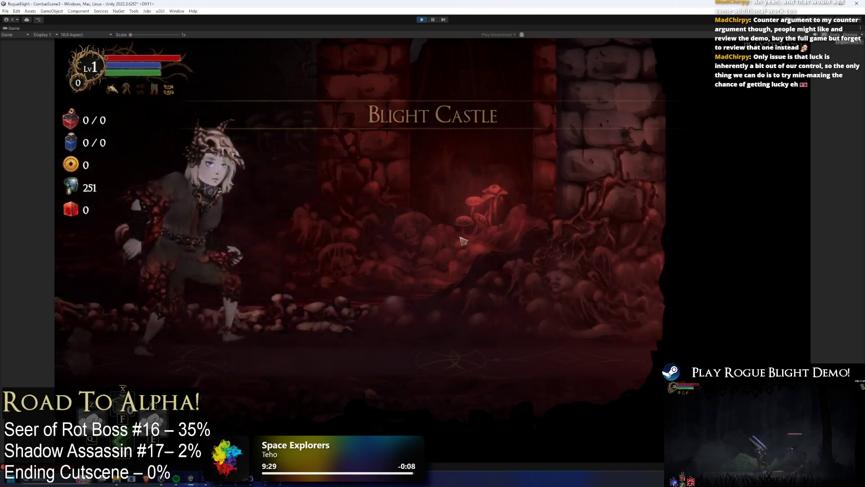
click(420, 240)
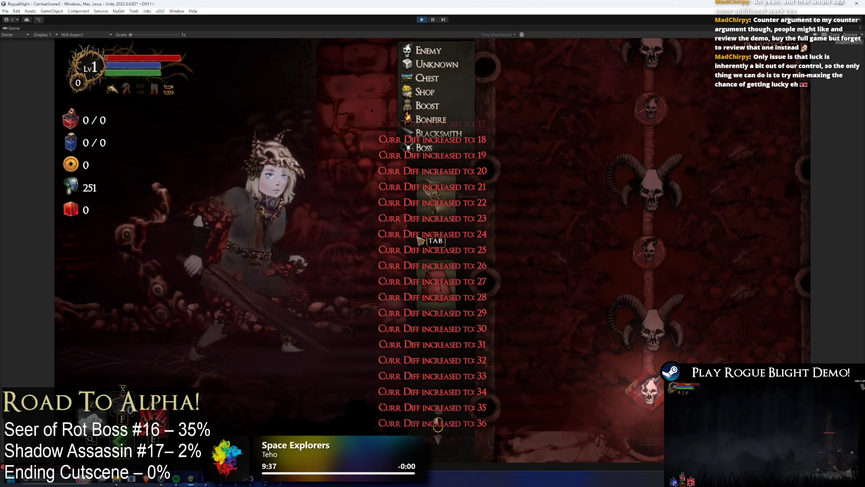
Return to the wagon NPC and start Story Mode at difficulty 47, taking the Wooden Sword
key(Escape)
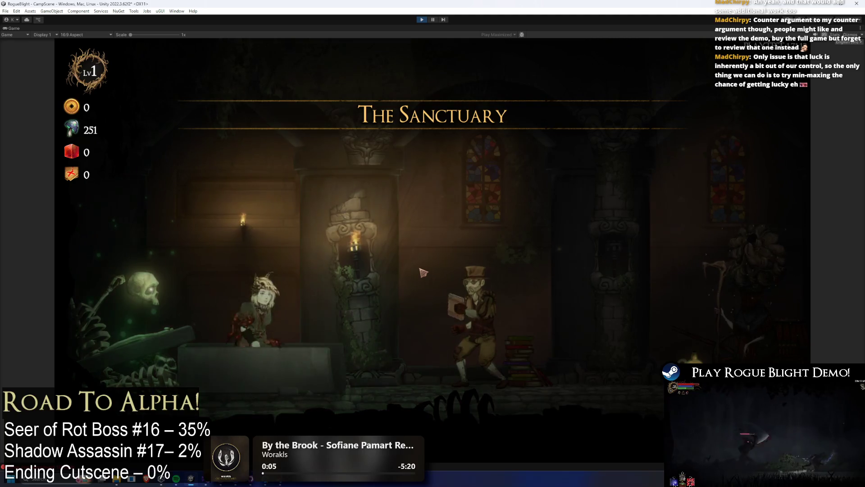
key(d)
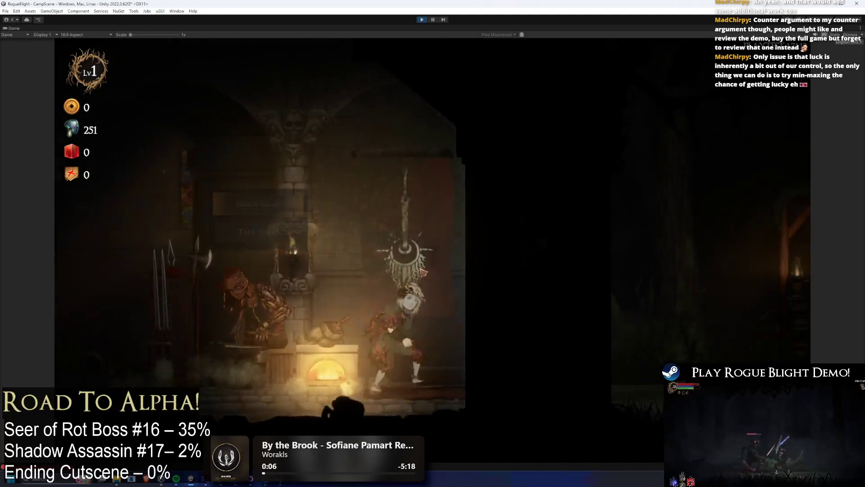
key(e)
key(Return)
key(Return)
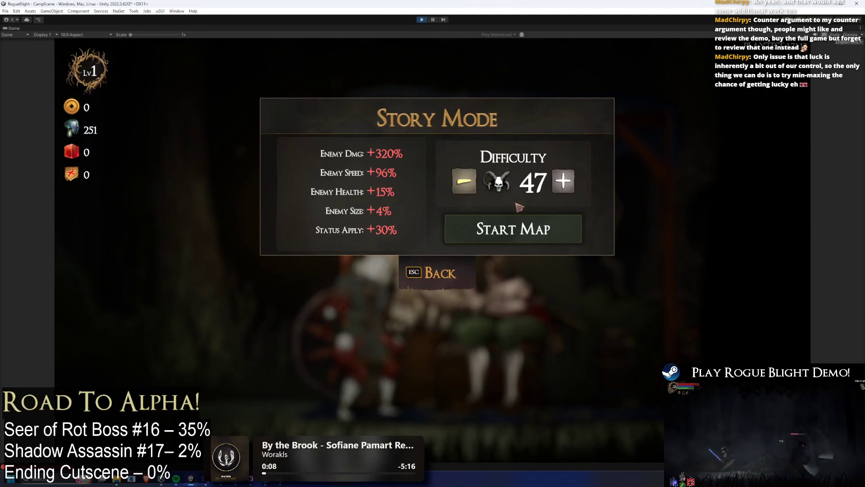
click(535, 228)
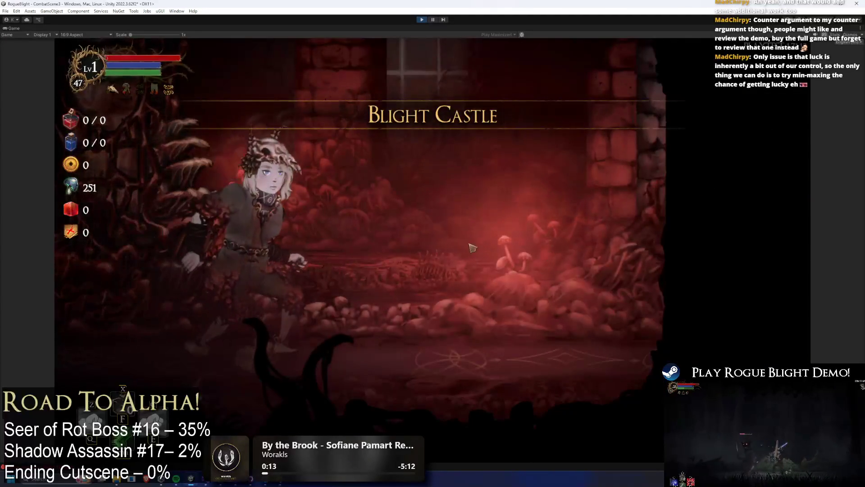
click(527, 242)
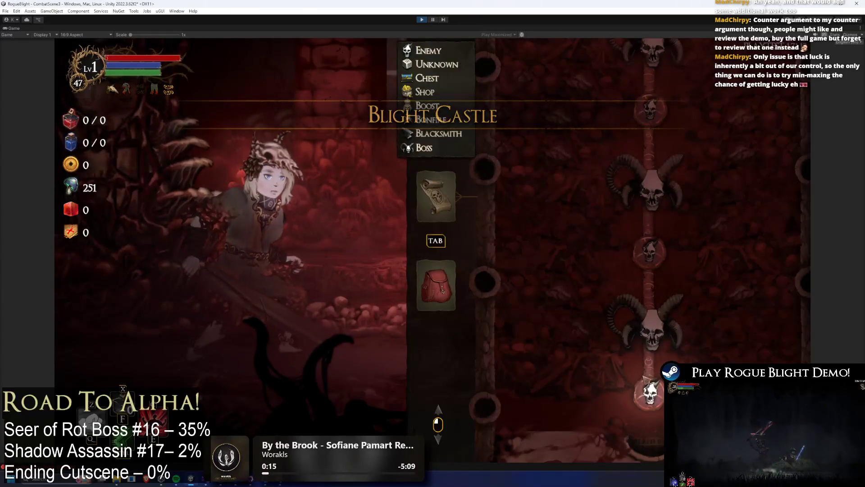
Turn on cheats, set all enemy health to 1, and advance right attacking enemies
key(F1)
key(F1)
key(F2)
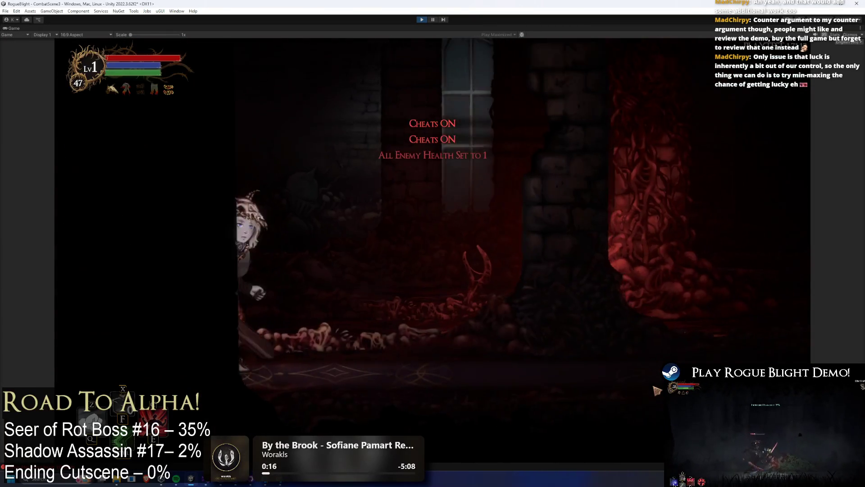
key(d)
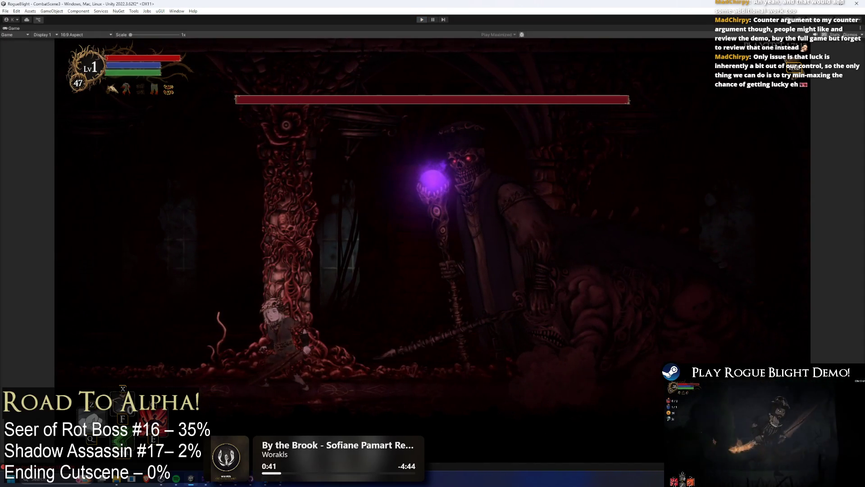
Stop the game, open SeerOfRot_Prefab, and switch to the AR_switch_sides_seer clip
key(ctrl+p)
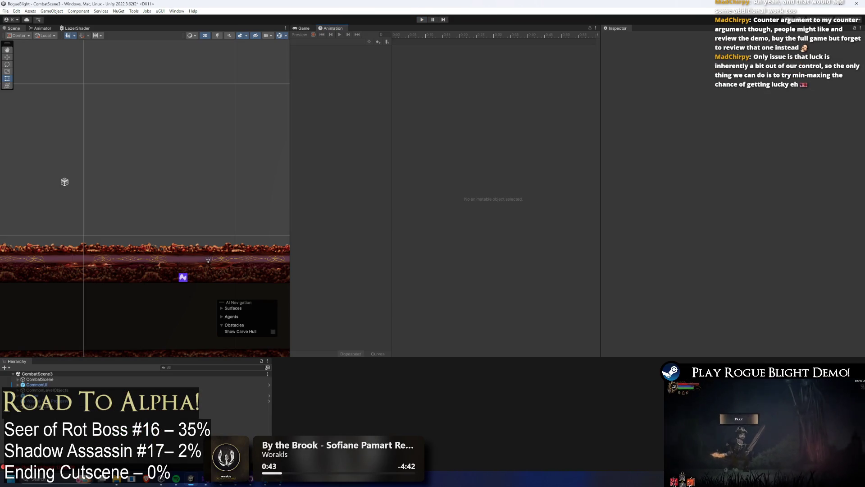
double_click(458, 394)
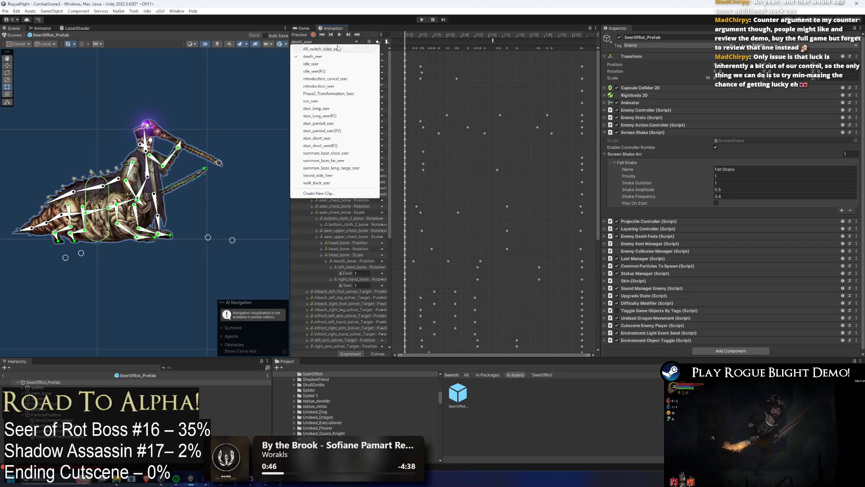
click(338, 49)
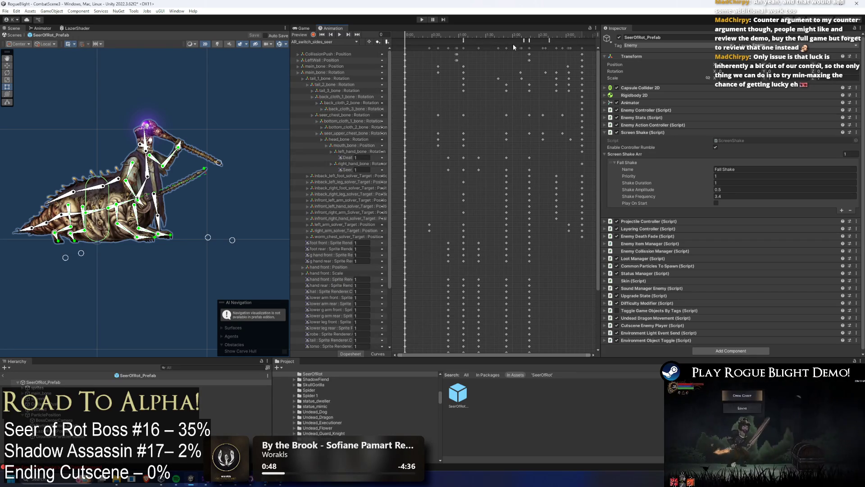
click(524, 40)
scroll(543, 68, up, 1)
Add a new animation event at frame 133 and browse its function list
click(522, 36)
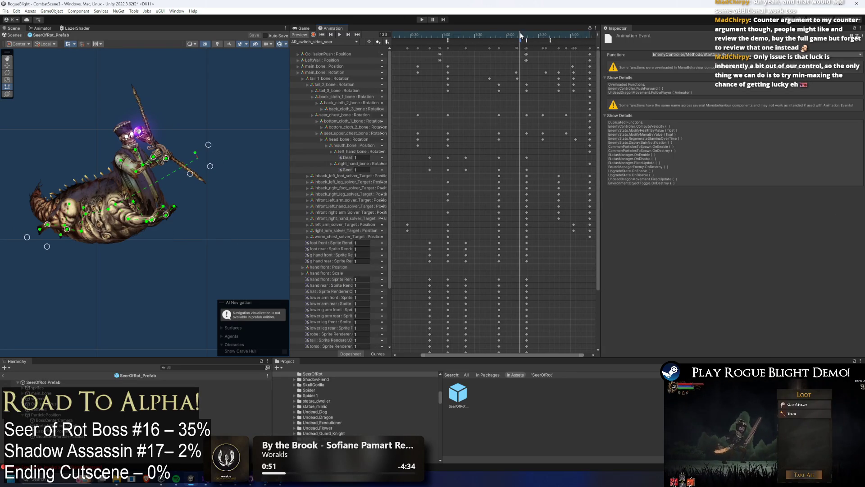
right_click(506, 42)
click(518, 45)
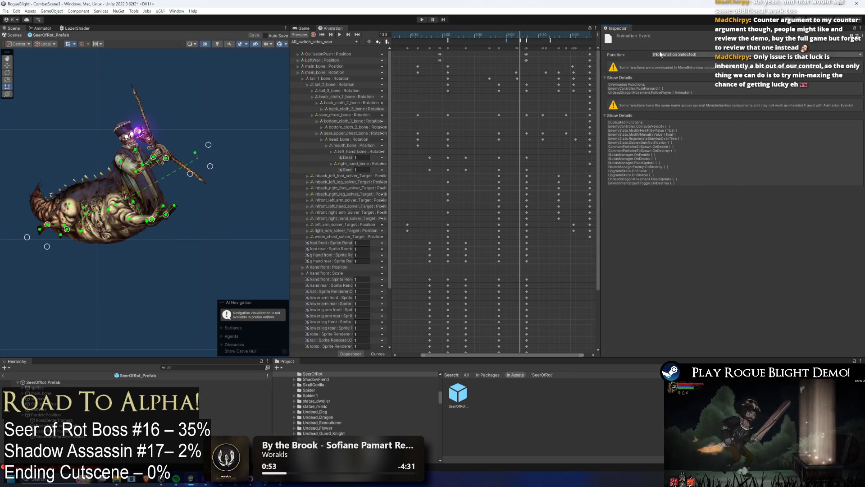
click(660, 54)
mouse_move(709, 80)
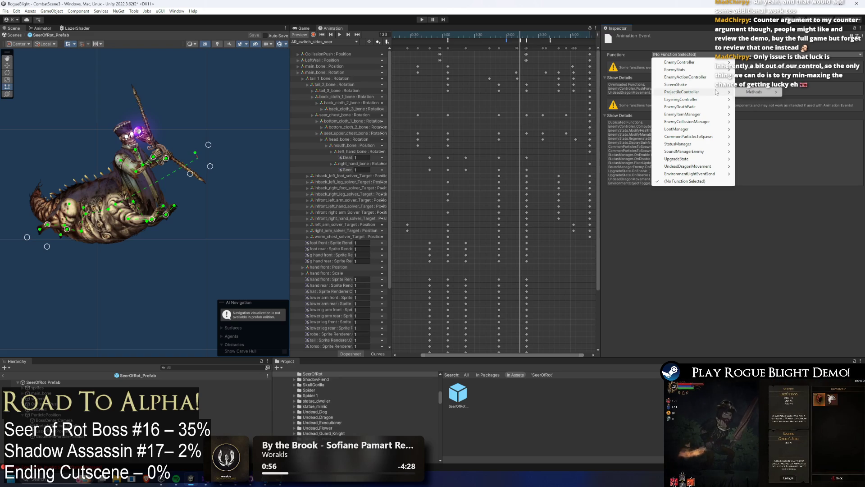
mouse_move(758, 87)
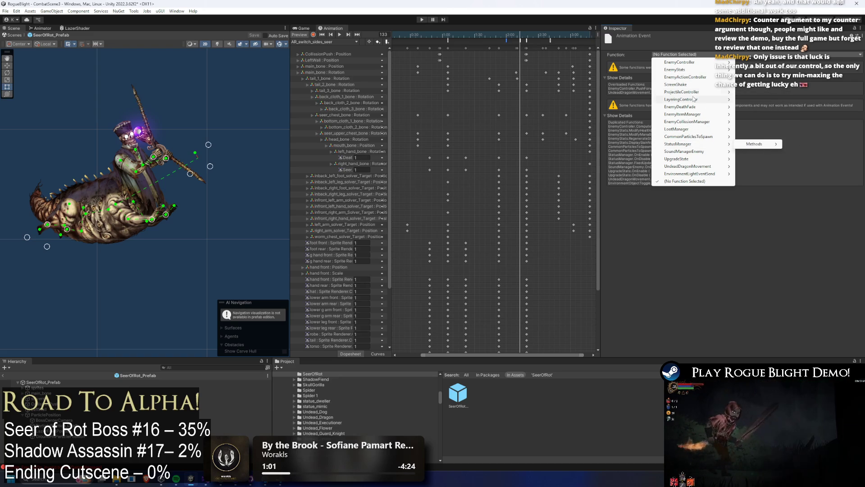
mouse_move(703, 63)
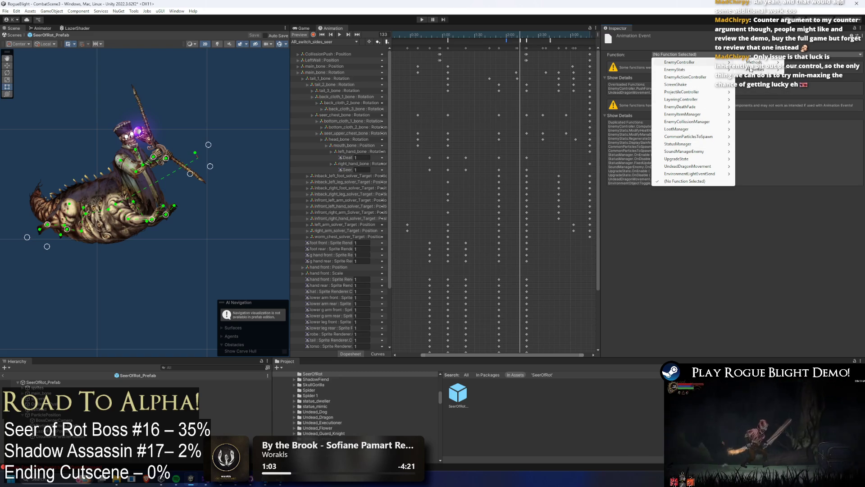
mouse_move(751, 63)
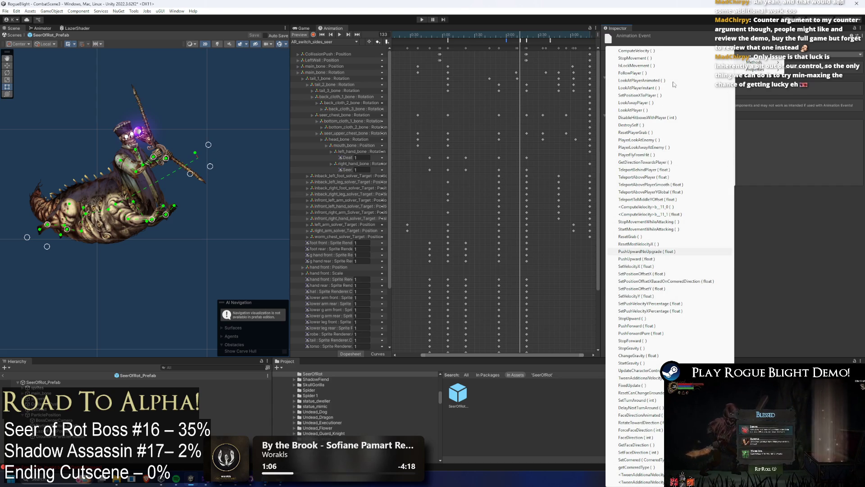
Assign PushUpward (float) to the new event and drag it to a later frame
key(Down)
key(Return)
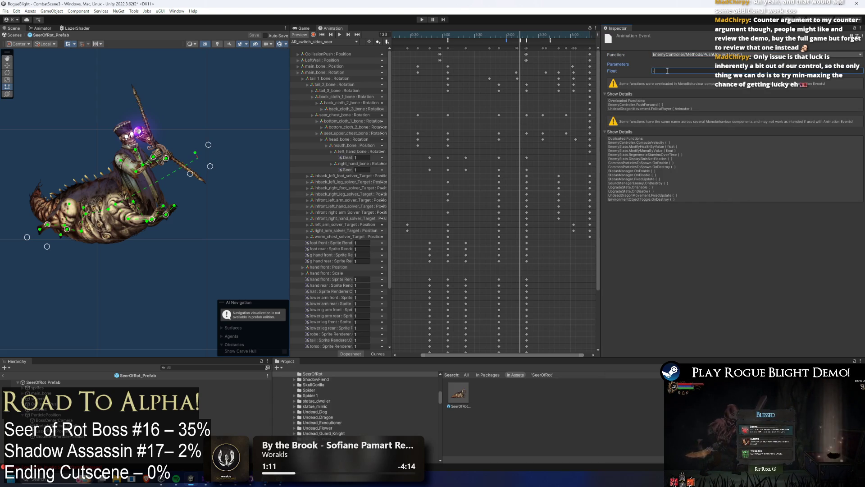
click(523, 41)
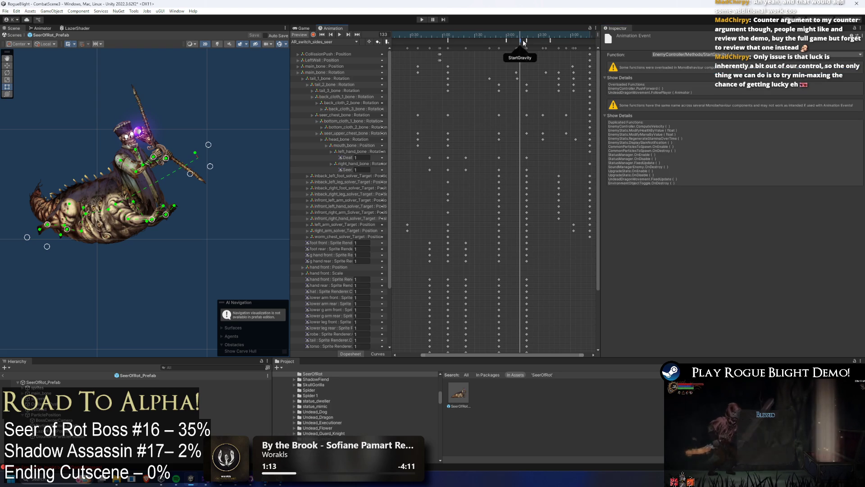
drag(524, 43, 551, 40)
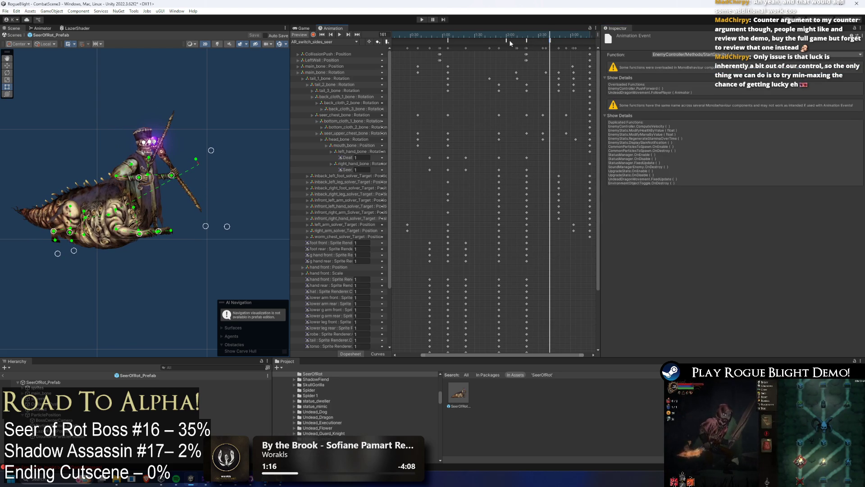
drag(508, 41, 523, 42)
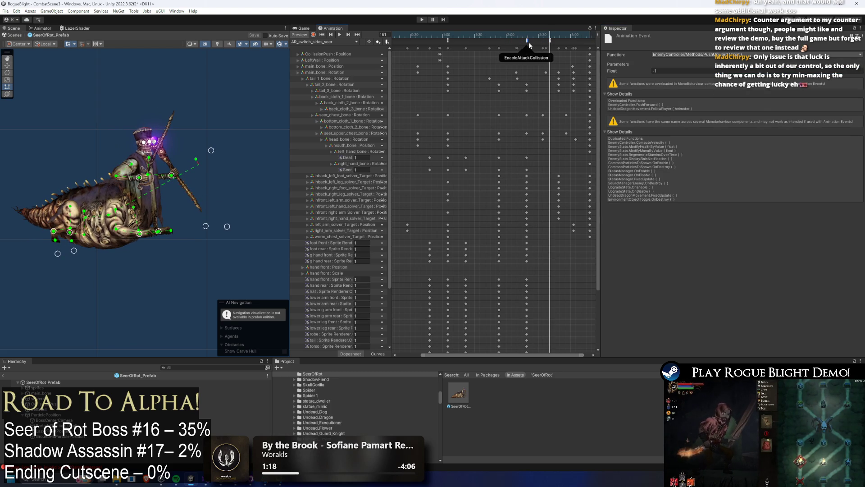
Set the event's float to -2 and make the StartGravity event call StopUpward
click(533, 35)
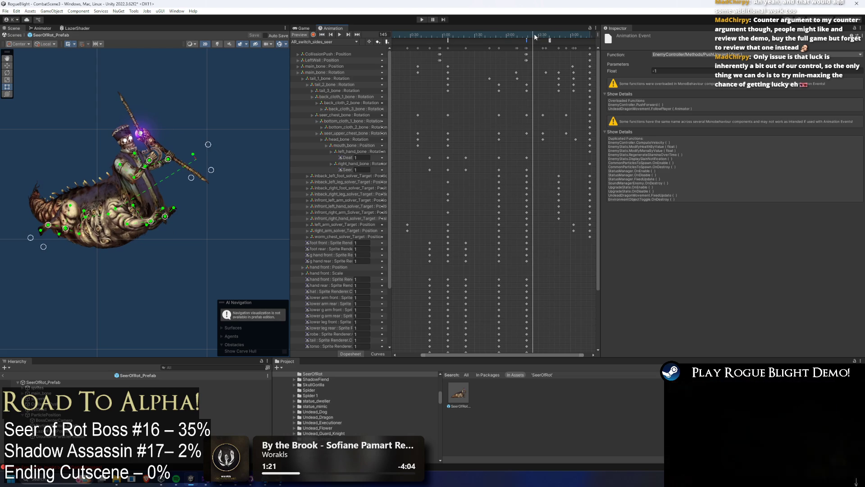
click(672, 71)
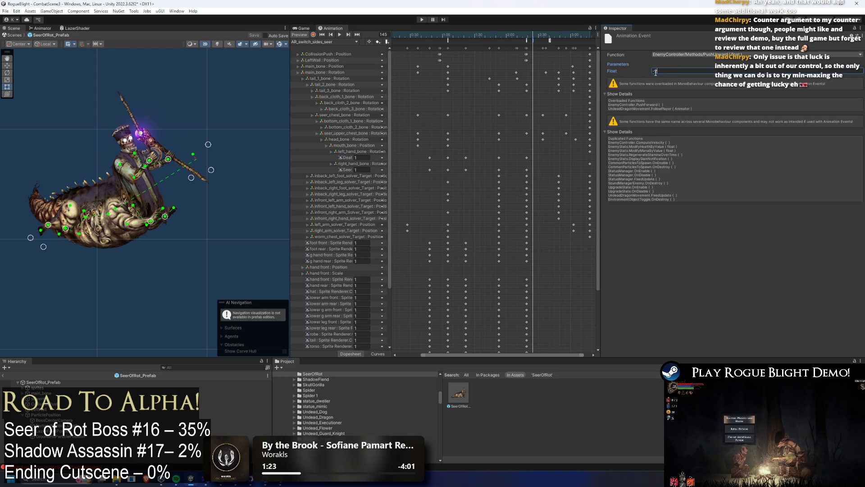
text(-2)
click(541, 36)
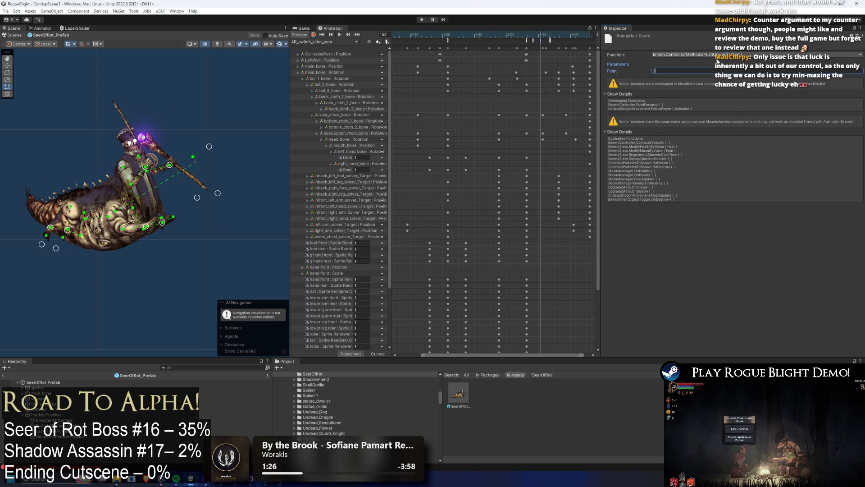
click(718, 55)
mouse_move(703, 64)
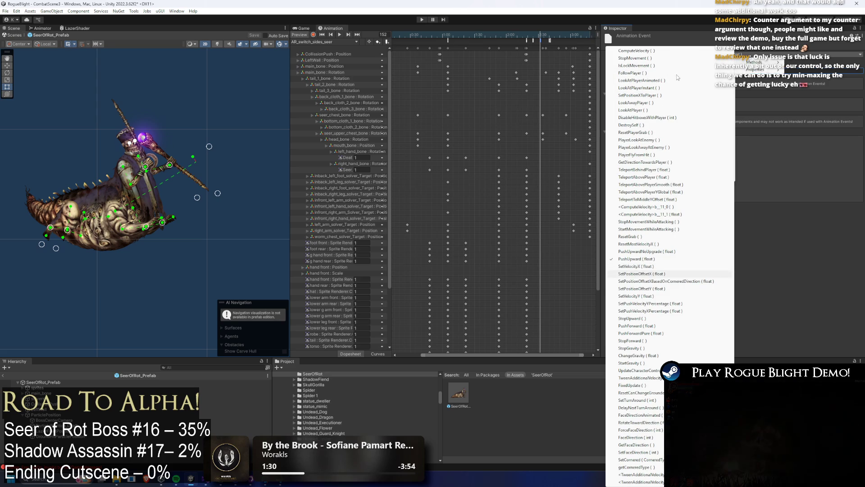
key(Down)
key(Down)
key(Down)
key(Return)
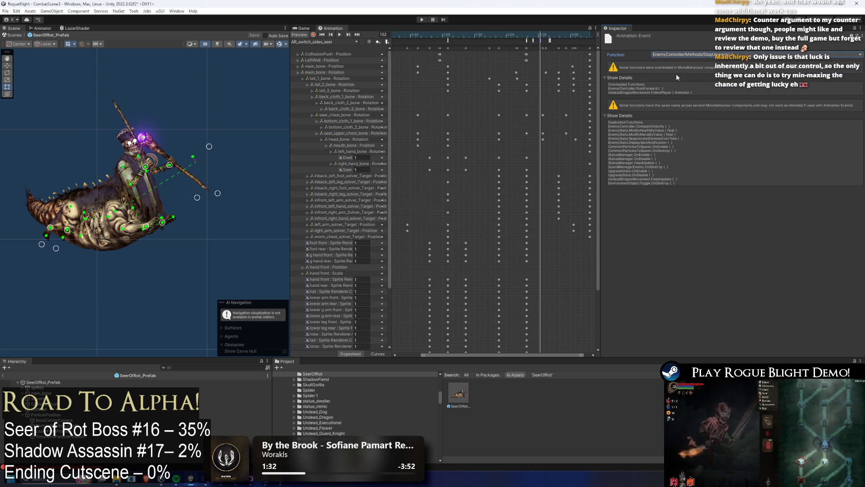
Recheck the StartGravity event around frames 159–160, then start play-testing the game
drag(543, 40, 548, 40)
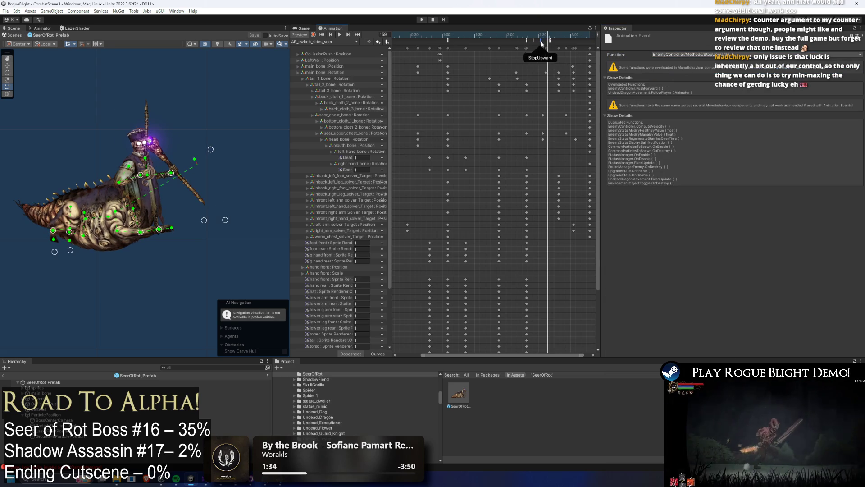
click(550, 45)
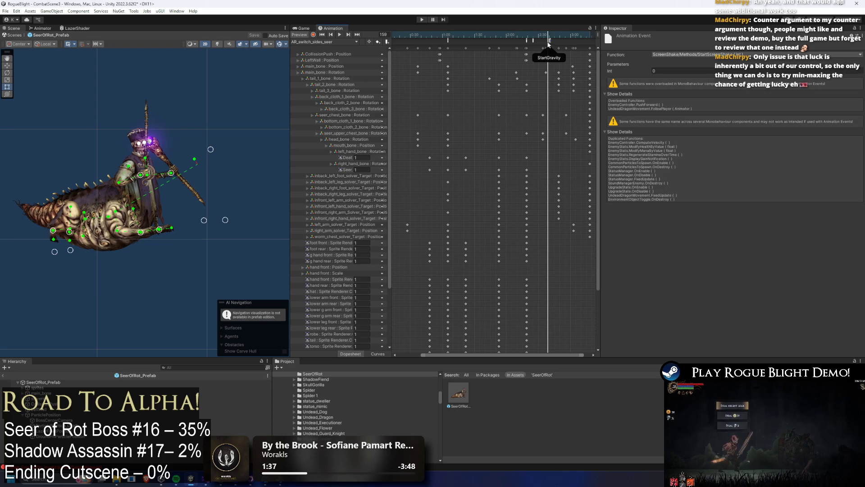
click(549, 41)
scroll(548, 41, up, 5)
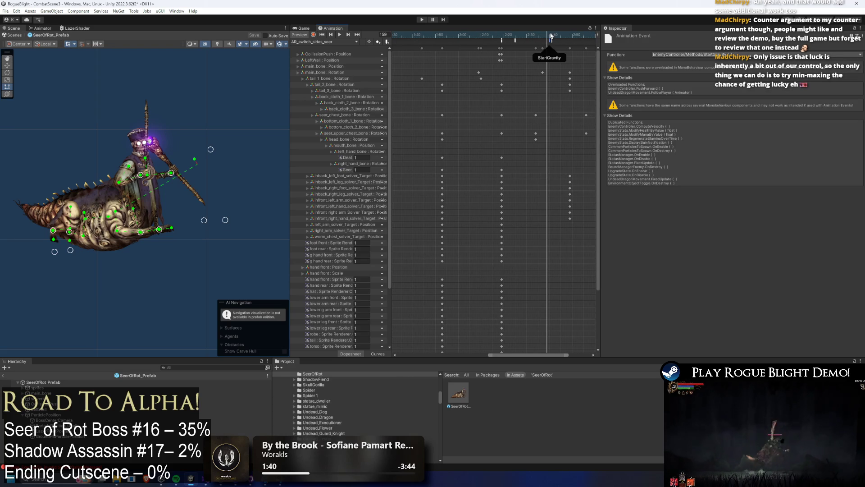
drag(550, 36, 550, 35)
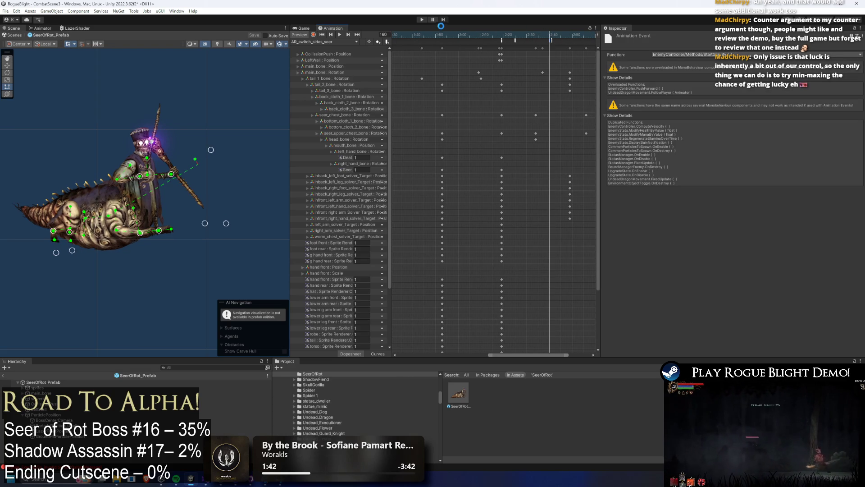
click(421, 20)
Enter Play mode past the prefab warning, enable F1 cheats, then reopen SeerOfRot_Prefab
key(Escape)
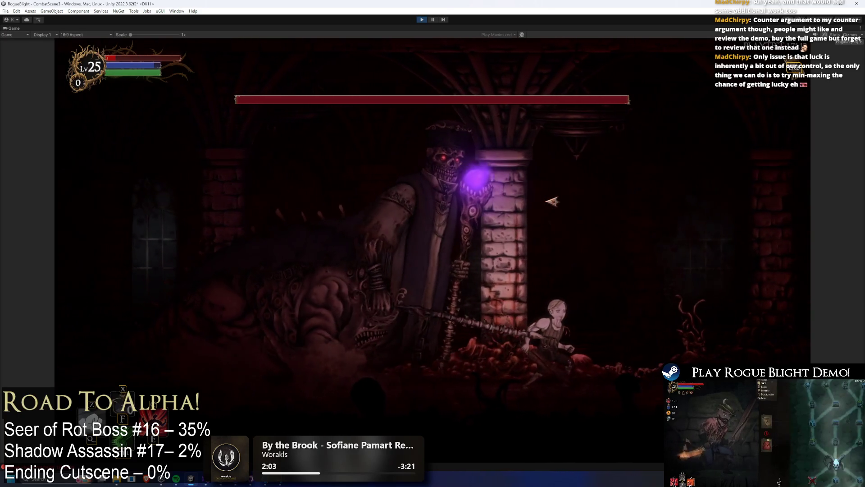
key(F1)
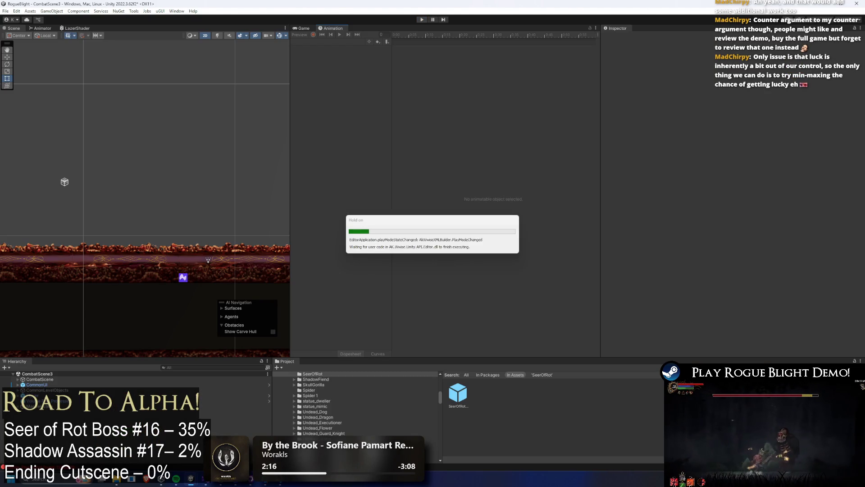
double_click(459, 393)
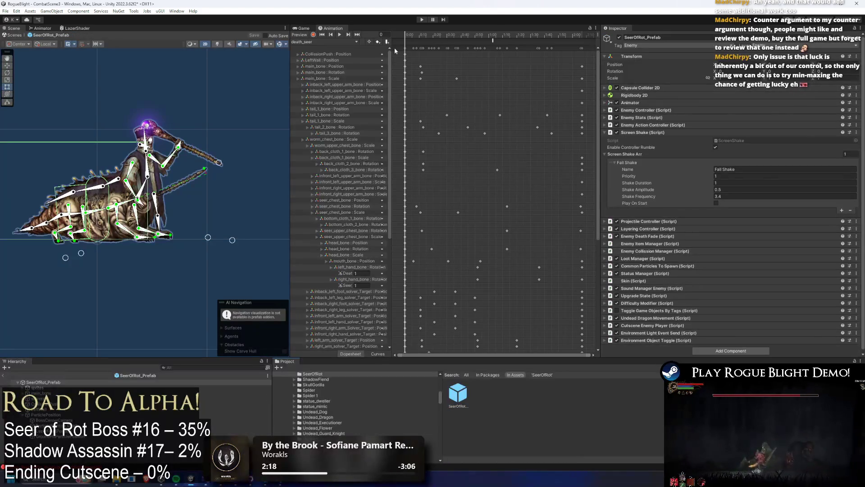
Set the AR_switch_sides_seer event's Float to -2.5, save the prefab, and relaunch Play mode
click(323, 42)
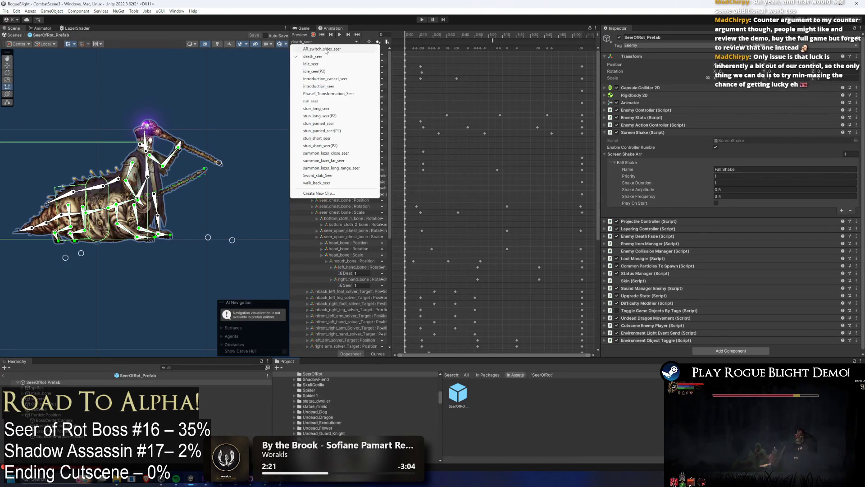
click(323, 48)
click(535, 40)
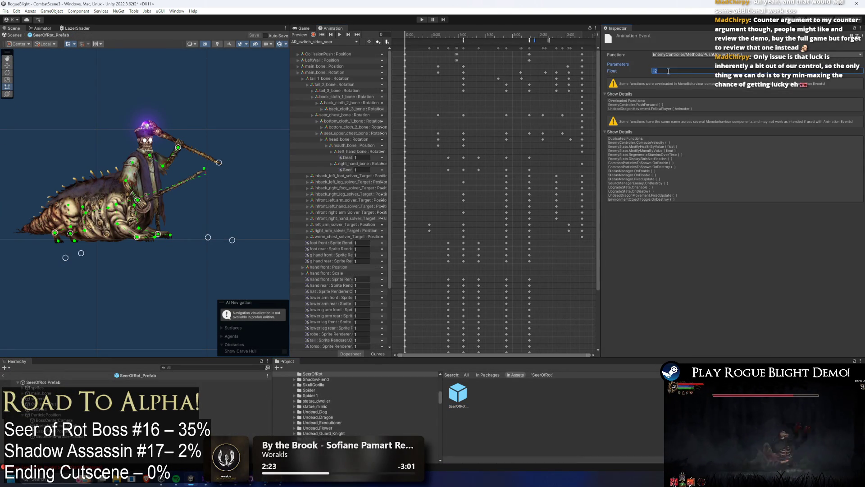
text(-2)
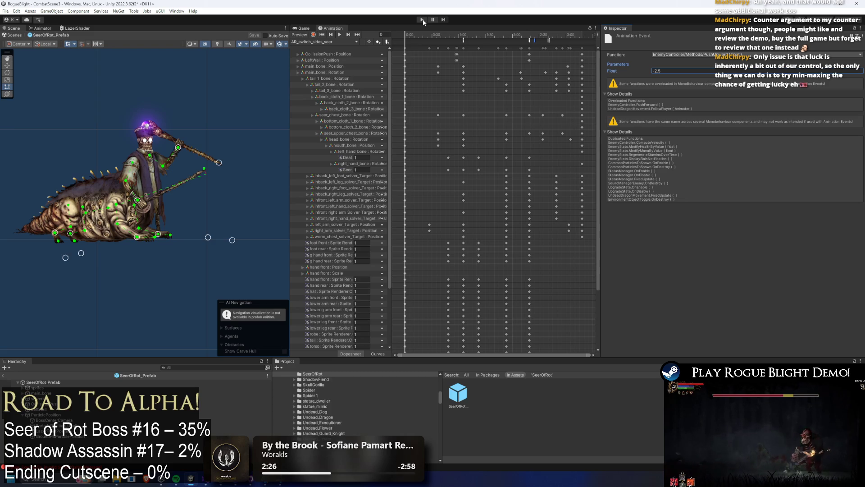
key(ctrl+s)
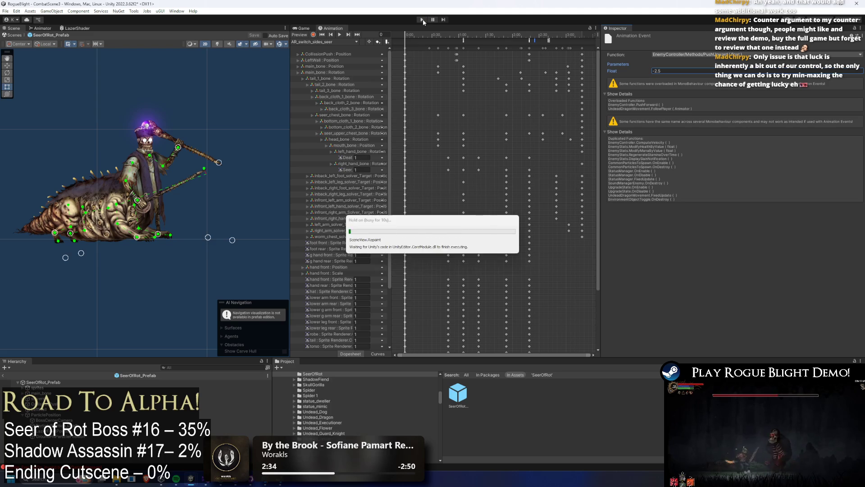
key(Return)
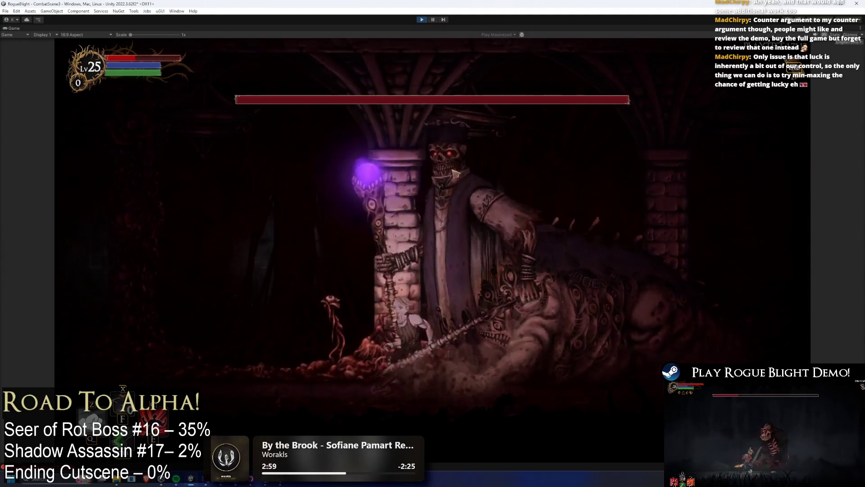
Quit the run to the main menu and start a new game from a save slot
key(Escape)
click(456, 286)
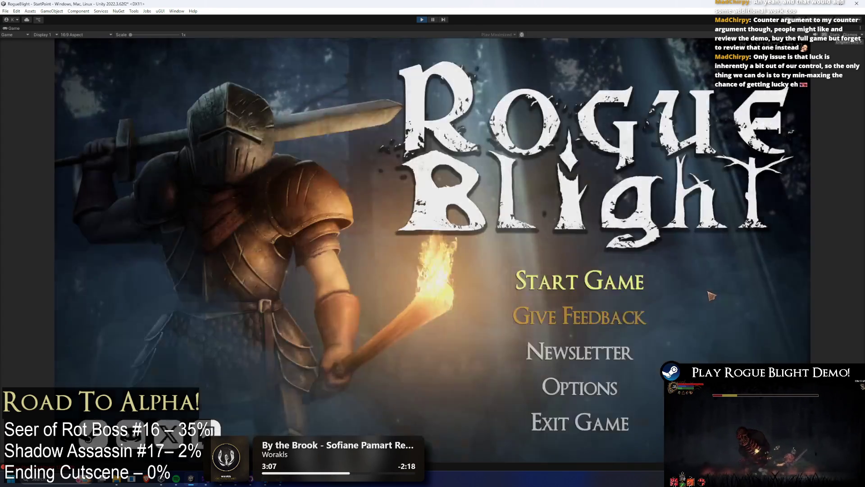
click(581, 224)
click(610, 316)
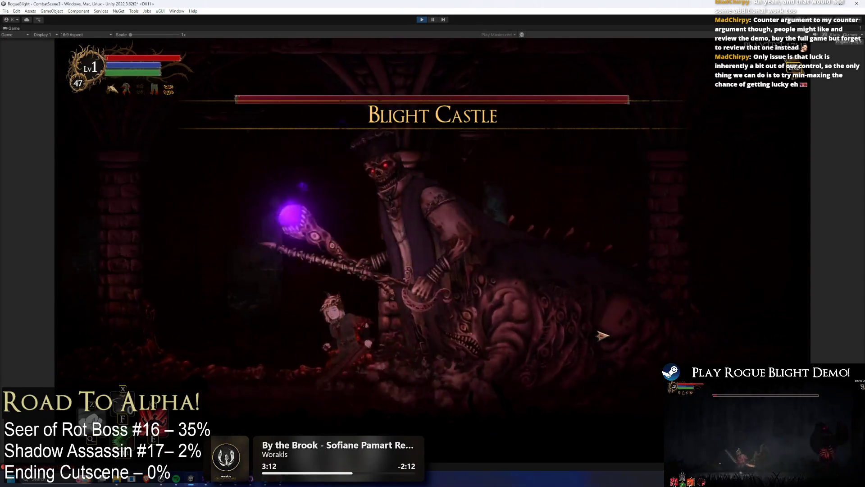
Fight the Seer of Rot, running left and right around the central pillar until perishing
key(d)
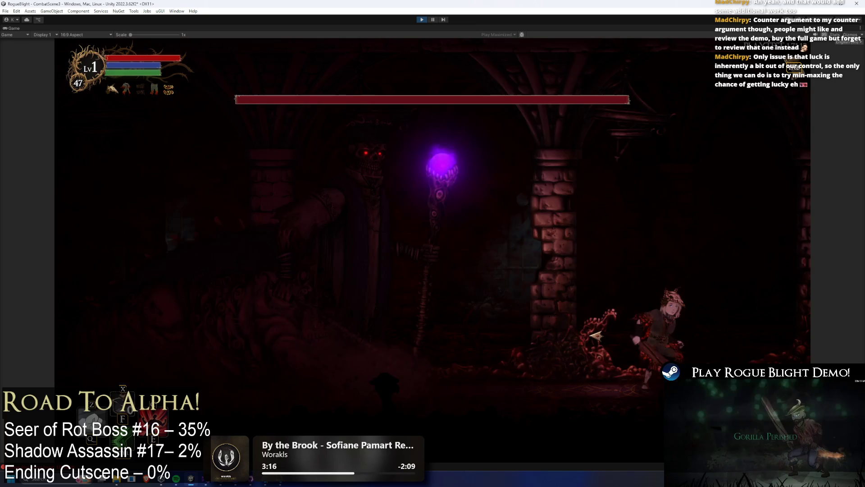
key(a)
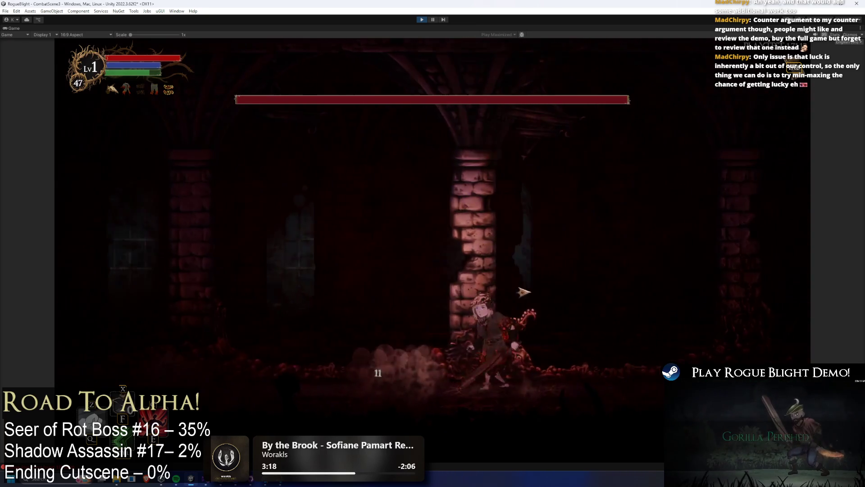
key(a)
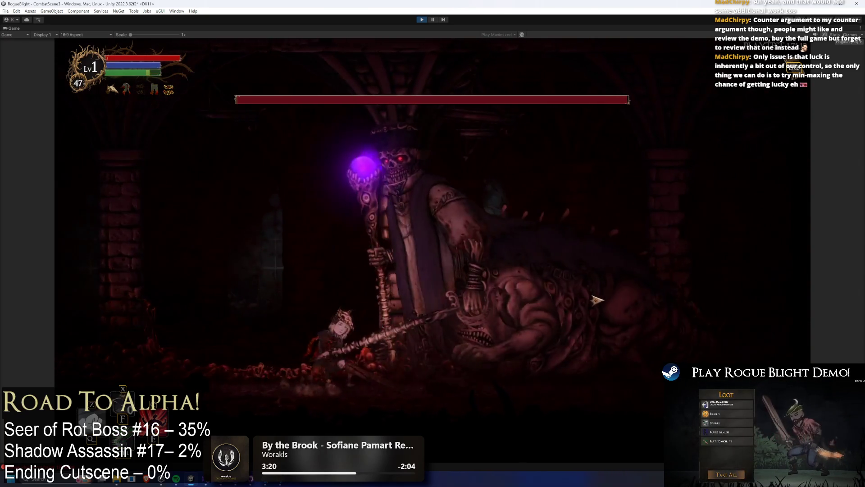
key(a)
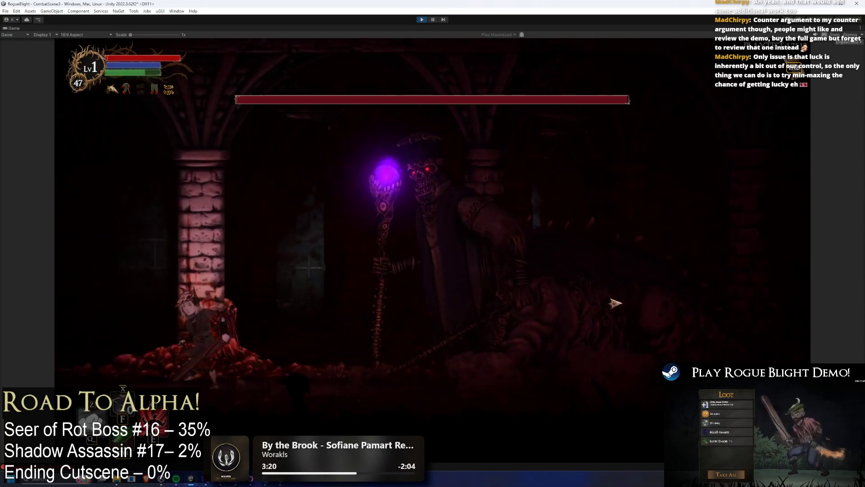
key(d)
key(d)
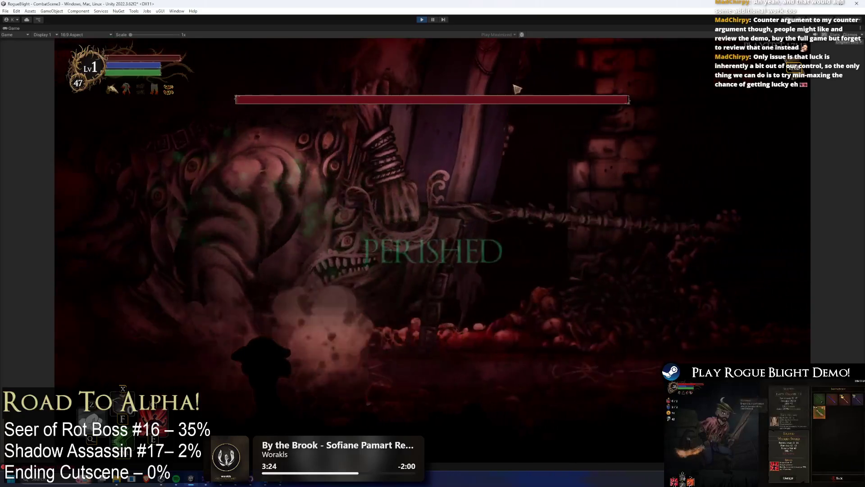
Stop the game, reopen the SeerOfRot prefab, and start a fresh play-test of the boss fight
click(422, 21)
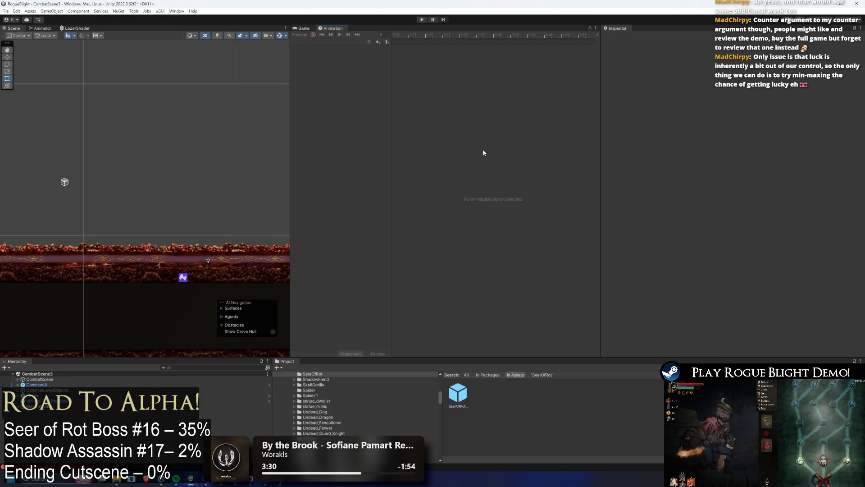
double_click(458, 405)
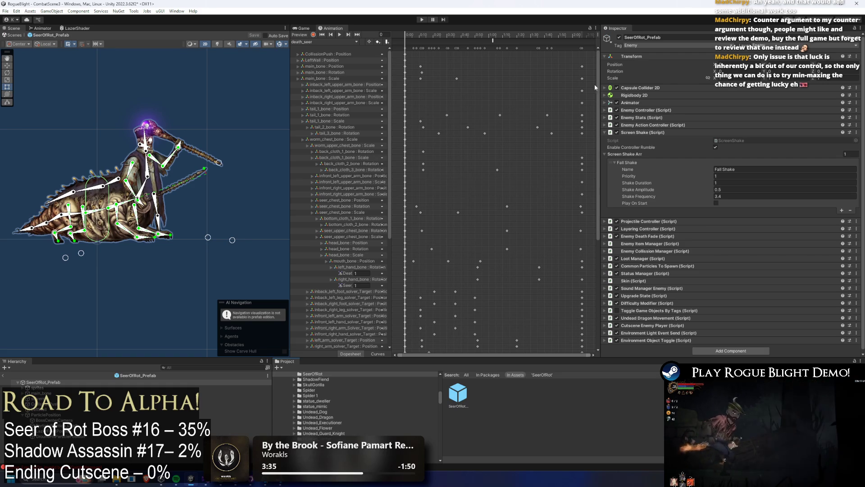
click(421, 20)
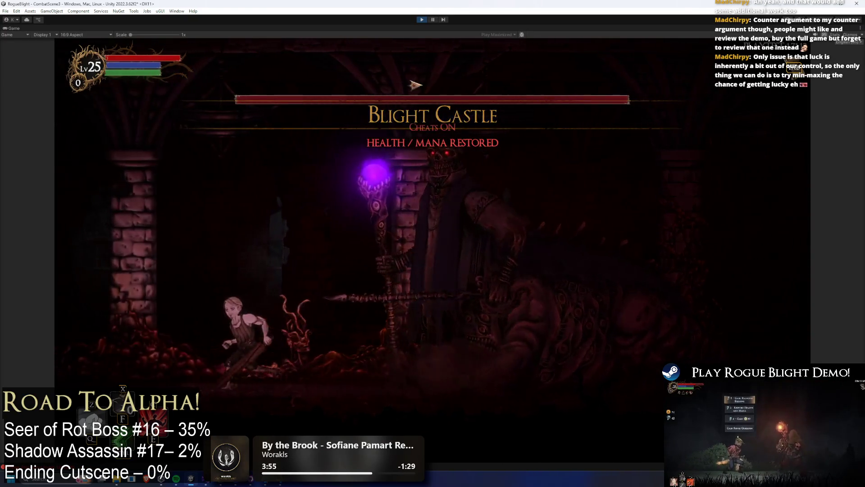
Pause mid-fight, step the boss attack two frames, then stop and reopen SeerOfRot_Prefab
key(d)
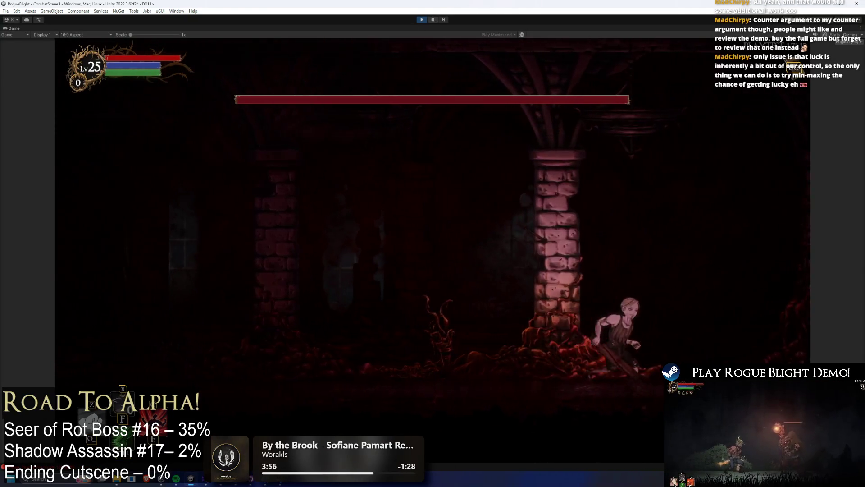
click(422, 19)
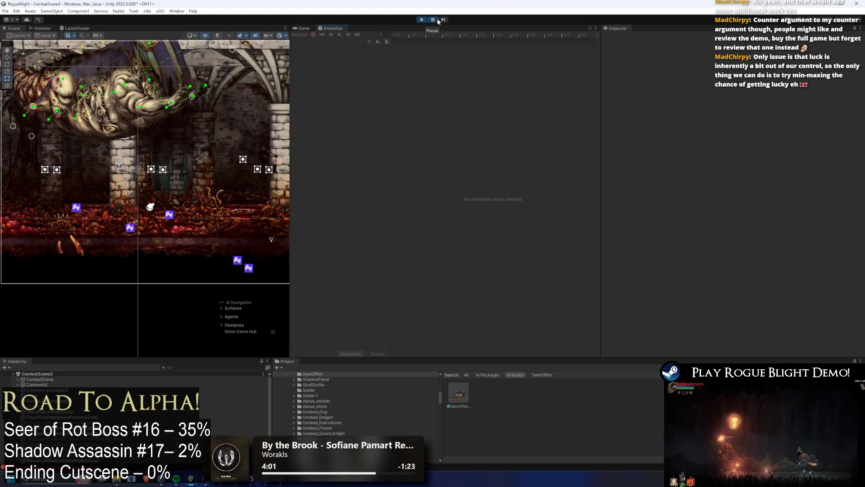
click(444, 20)
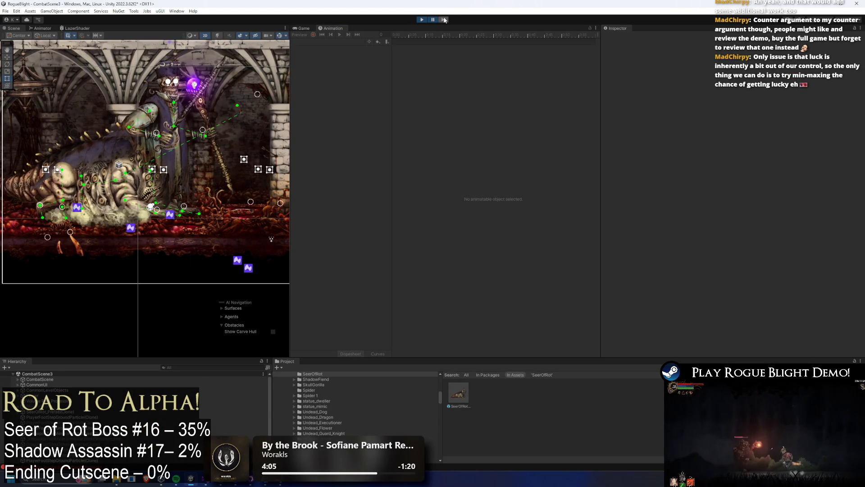
click(444, 19)
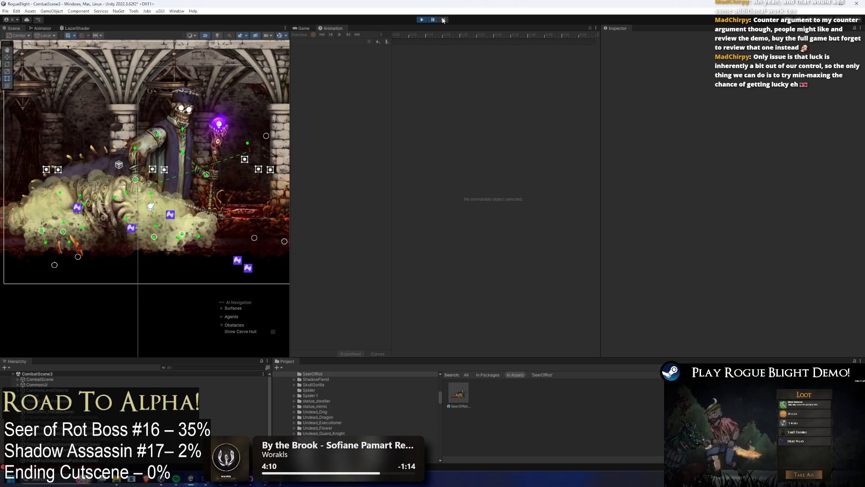
click(422, 20)
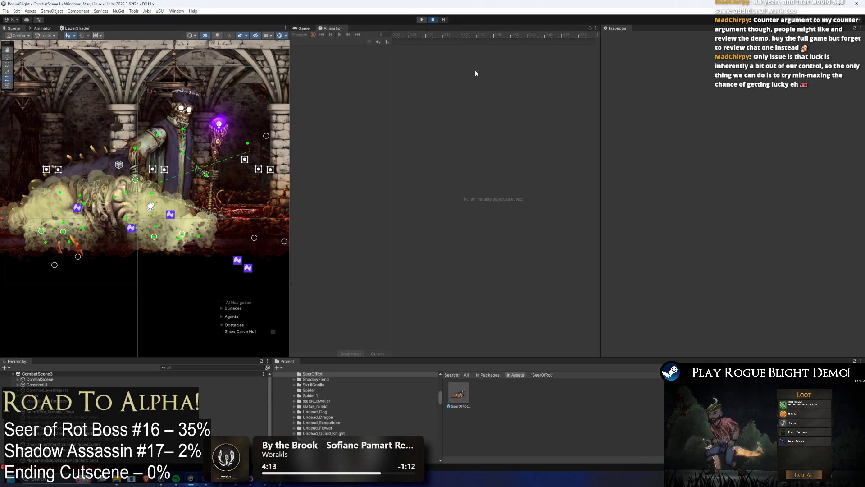
double_click(459, 393)
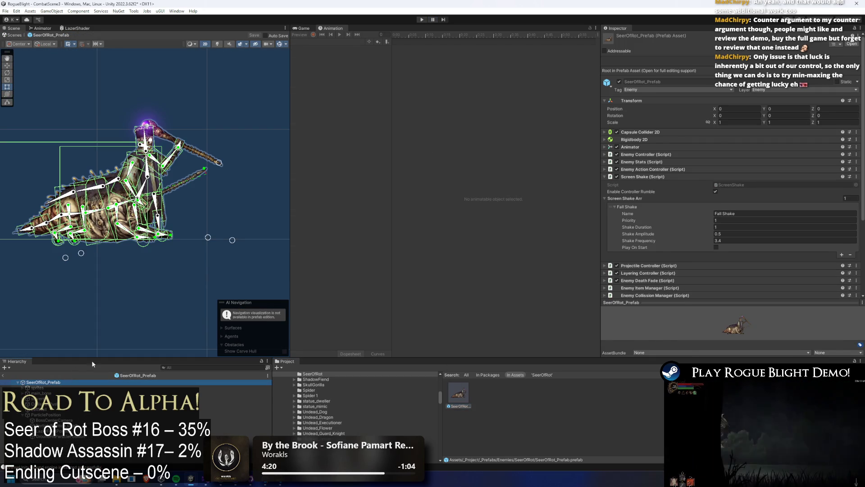
Set the PushUpward event's Float to -2.6 on the prefab root's clip and start Play mode
click(333, 42)
click(535, 40)
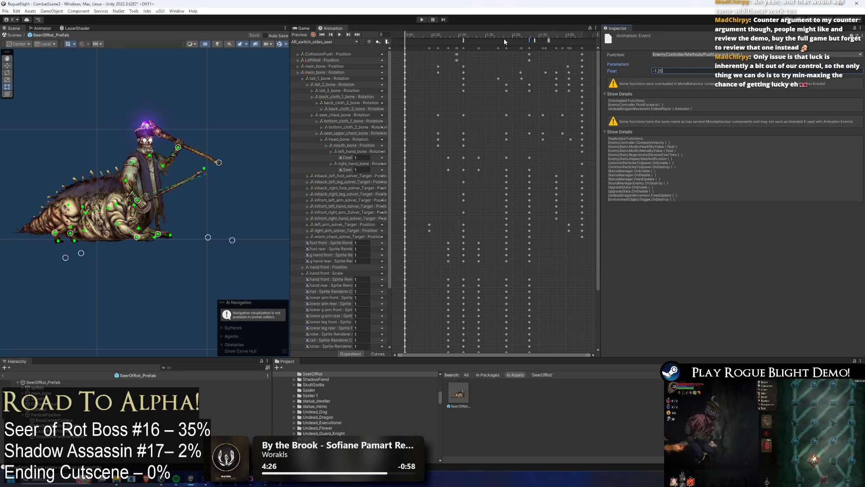
click(529, 40)
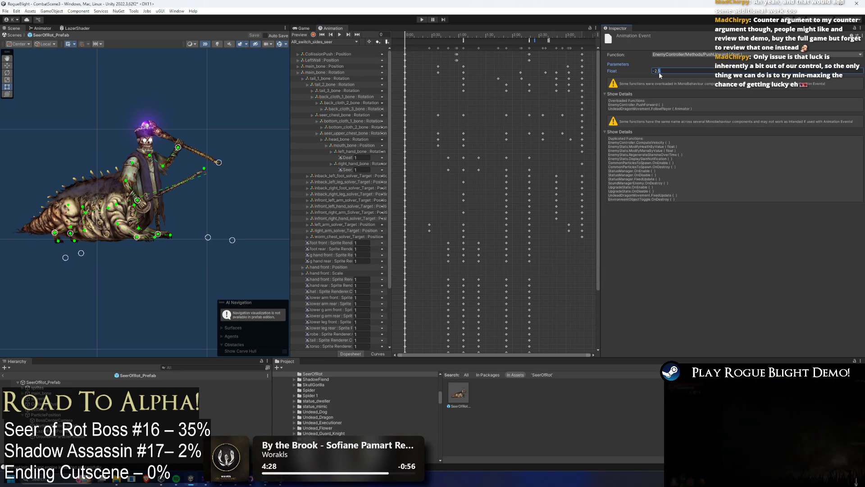
click(421, 20)
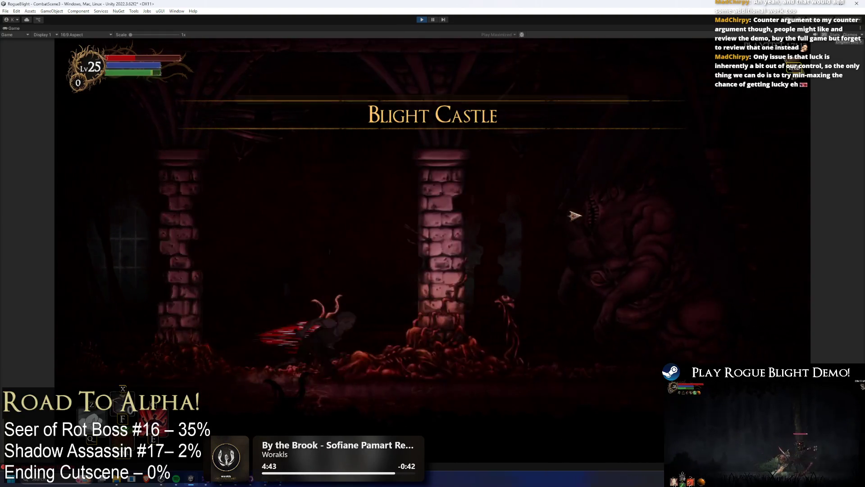
Enable F1 cheats, pause and step one frame to inspect the boss, then resume
key(F1)
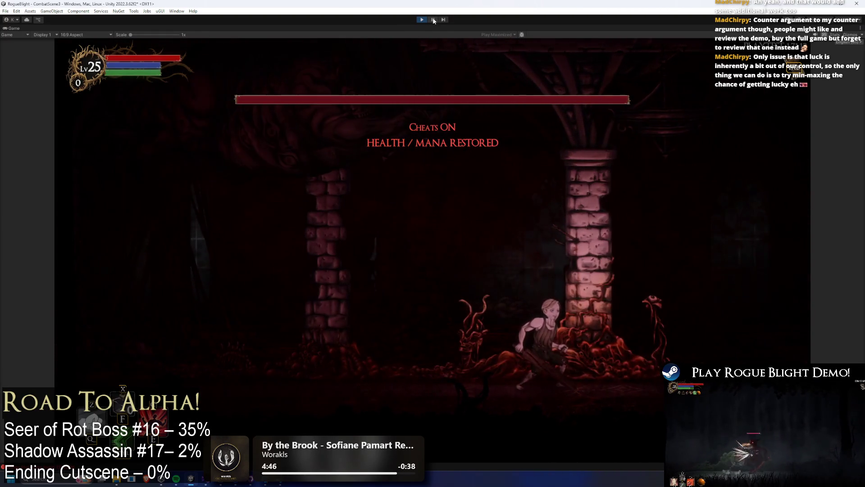
click(434, 20)
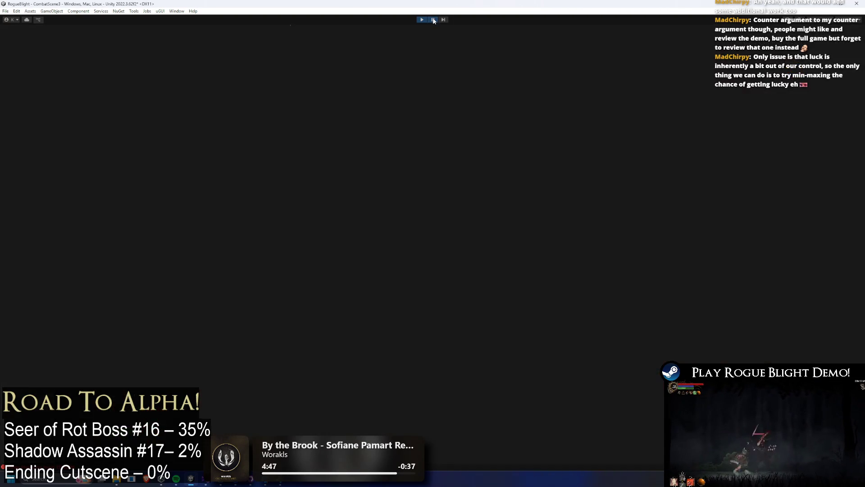
click(445, 19)
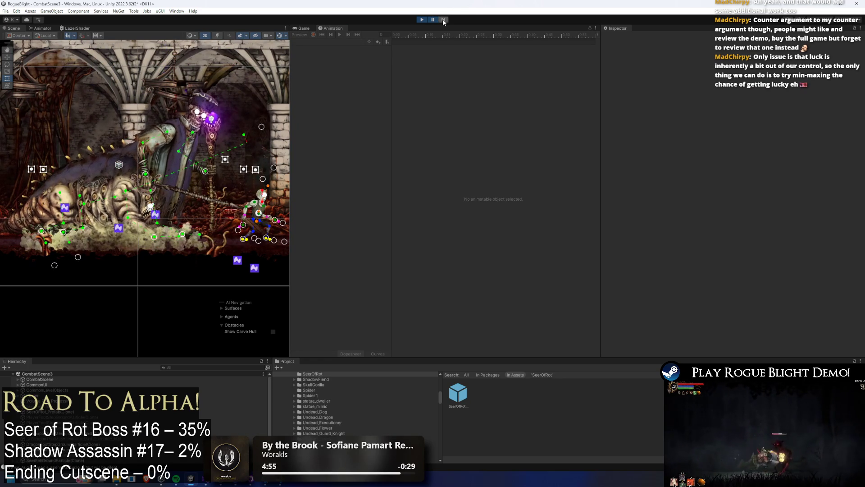
click(432, 20)
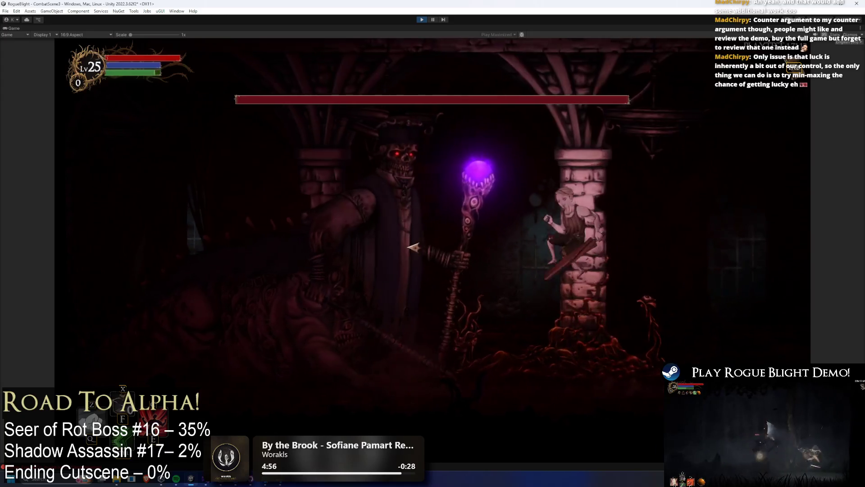
Fight the Seer of Rot, dodging left and right and attacking, then bring up the Twitch page
key(a)
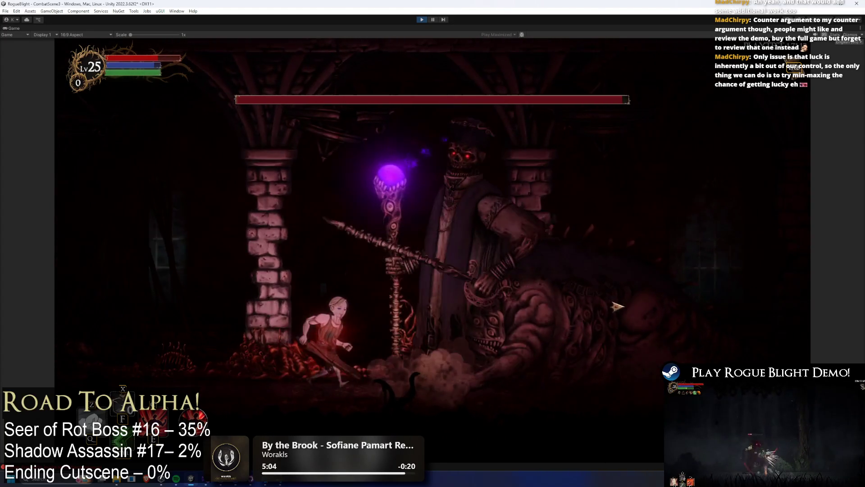
key(d)
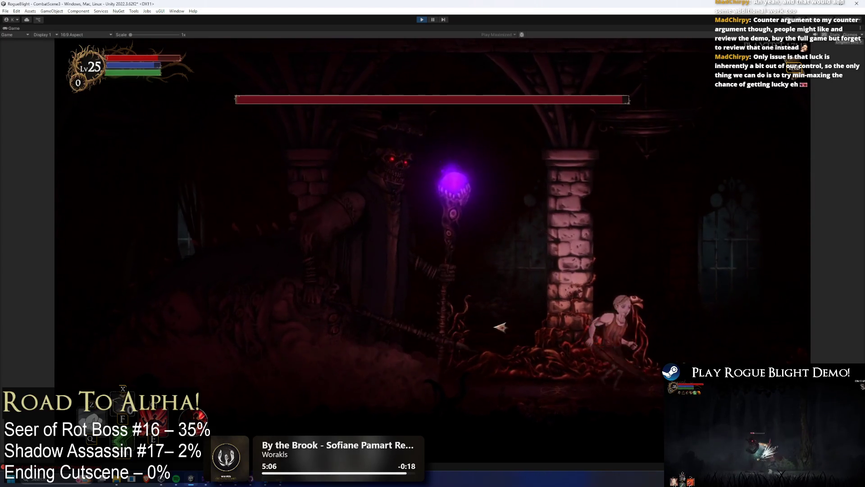
click(412, 284)
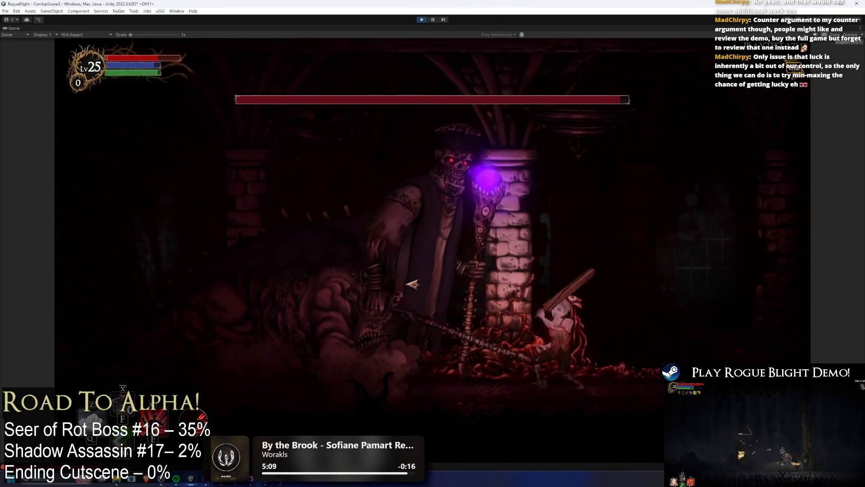
key(a)
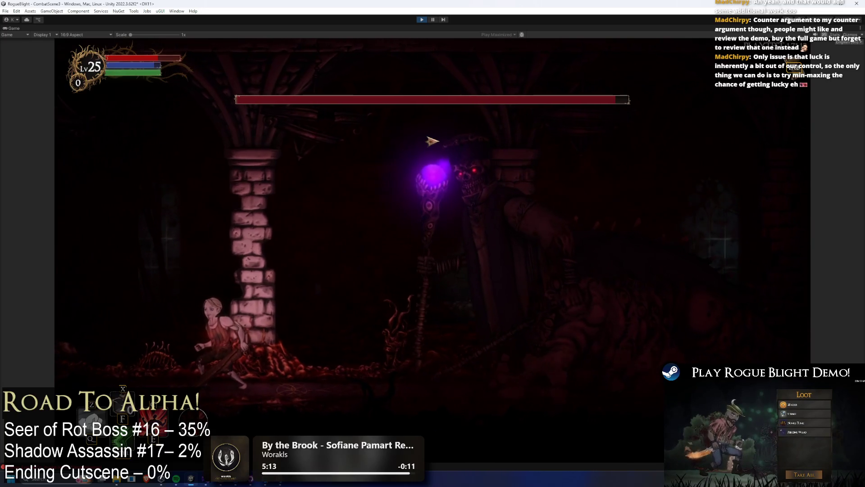
key(d)
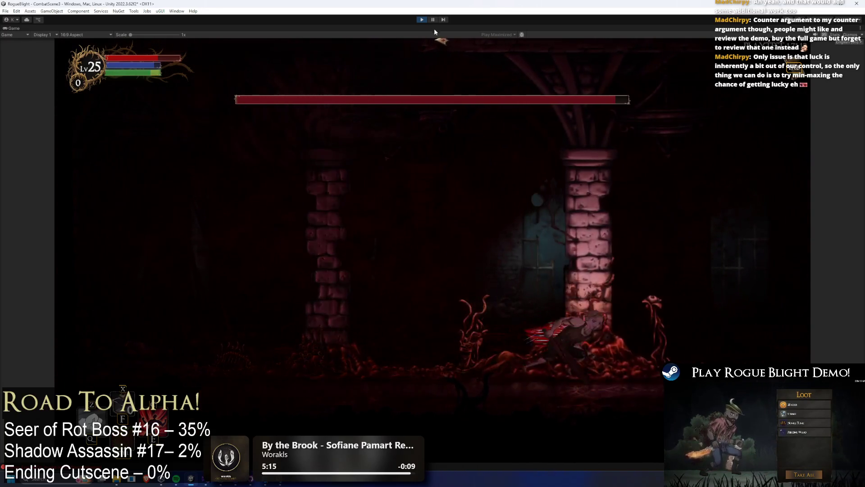
key(d)
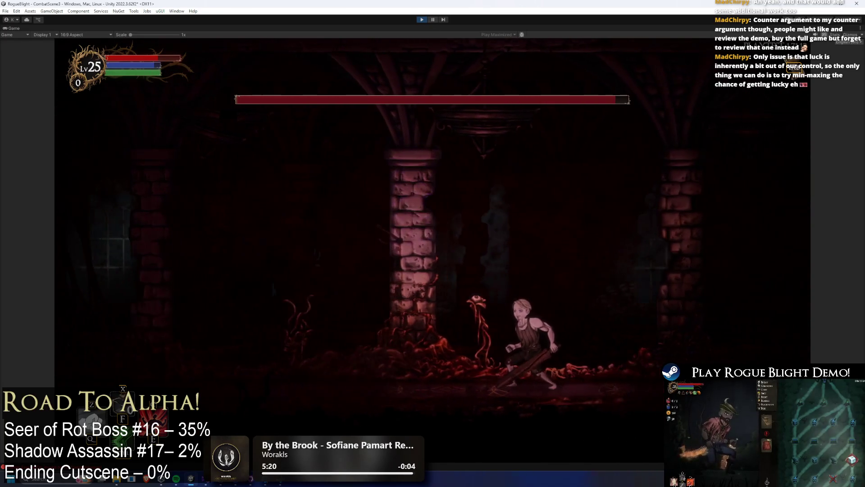
key(a)
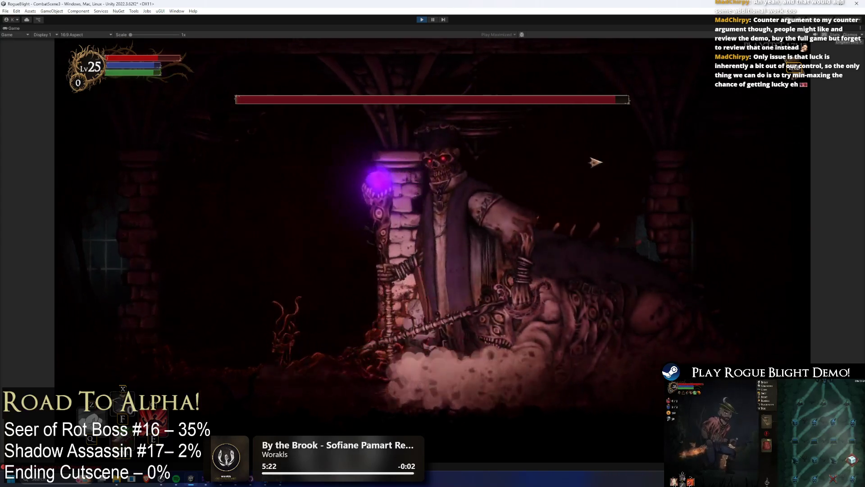
key(d)
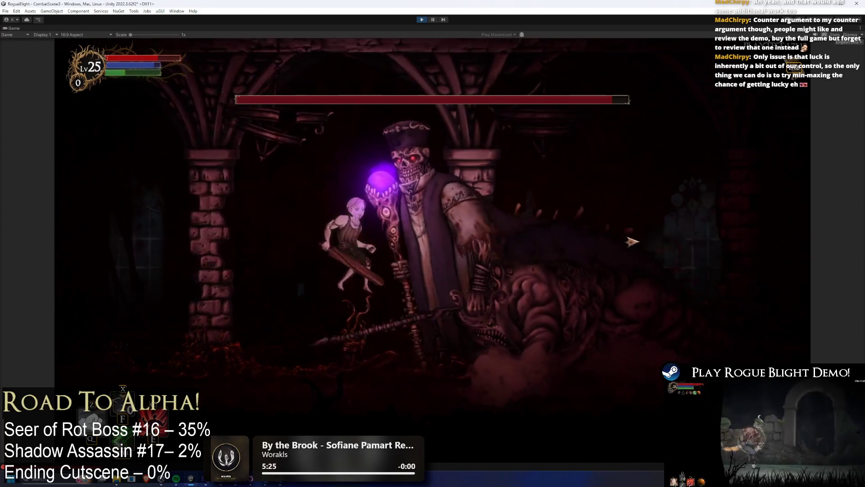
key(d)
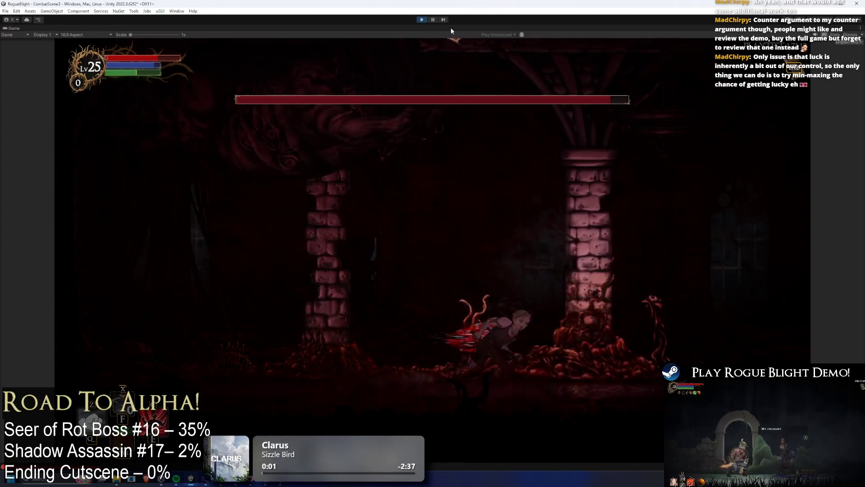
key(d)
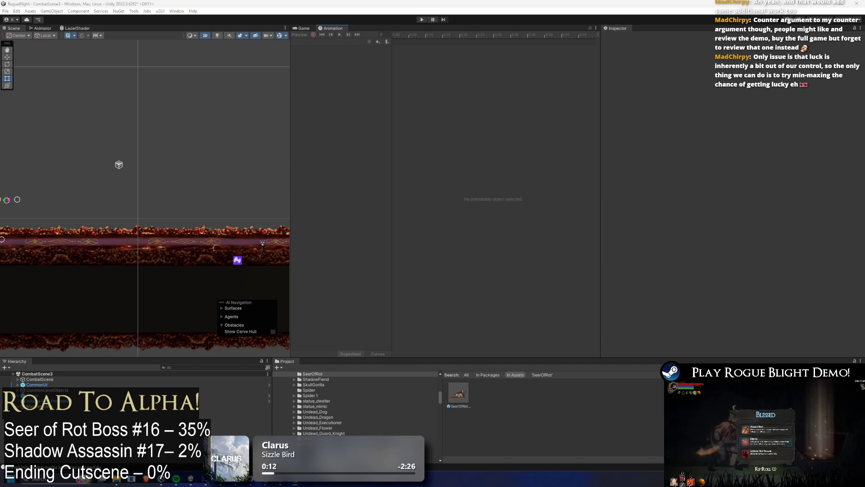
key(alt+Tab)
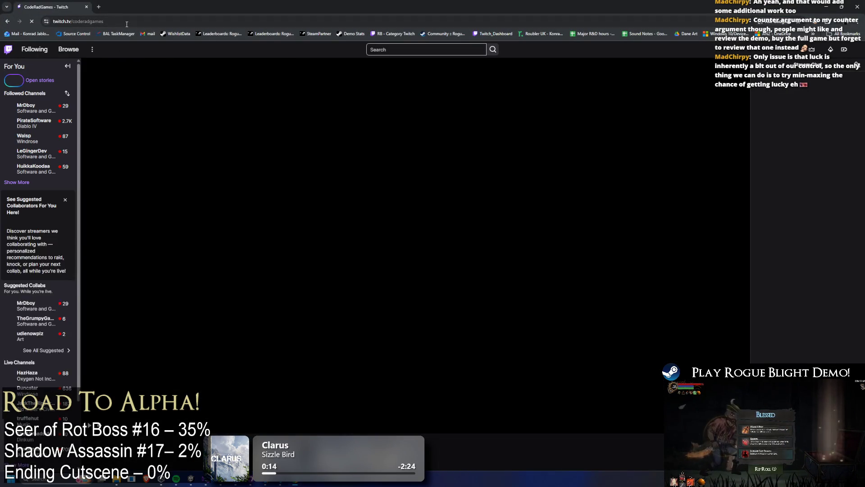